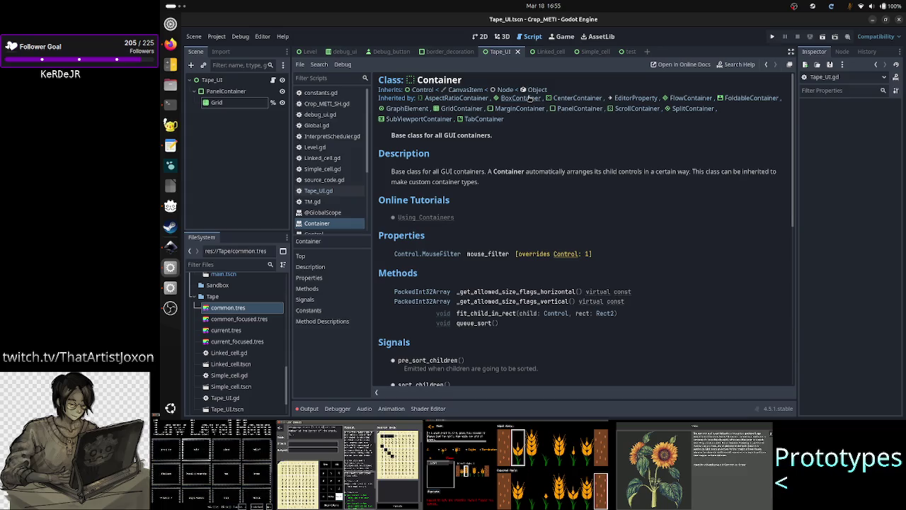
Step: Browse the BoxContainer class reference, then follow its Inherited by link to HBoxContainer
click(524, 97)
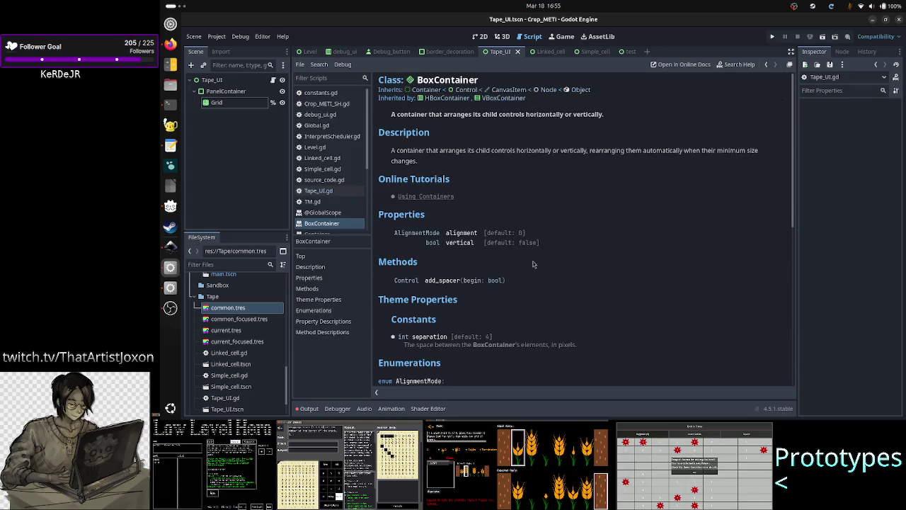
scroll(587, 272, down, 3)
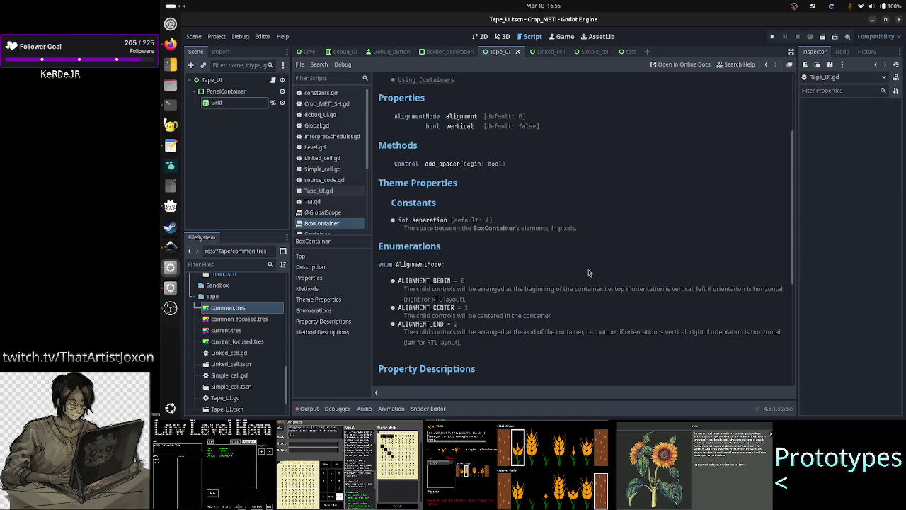
scroll(587, 272, up, 3)
scroll(587, 273, down, 8)
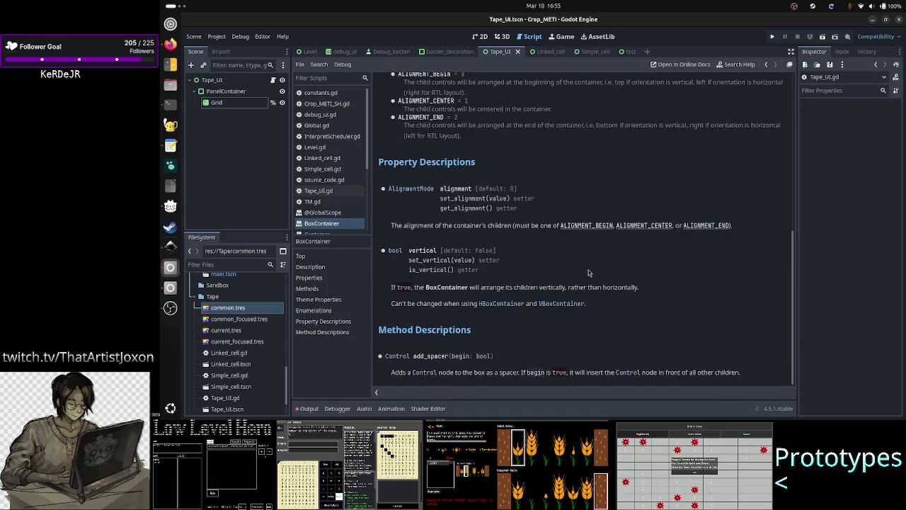
scroll(587, 272, up, 8)
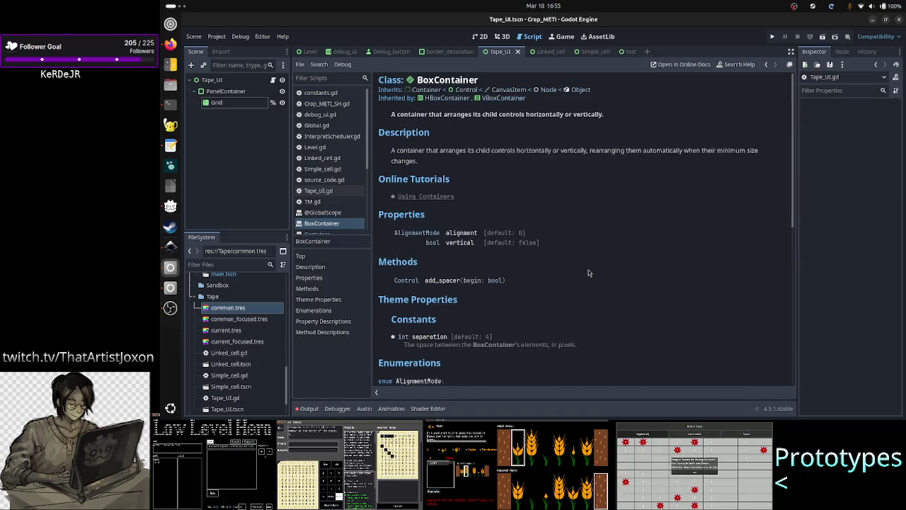
click(455, 98)
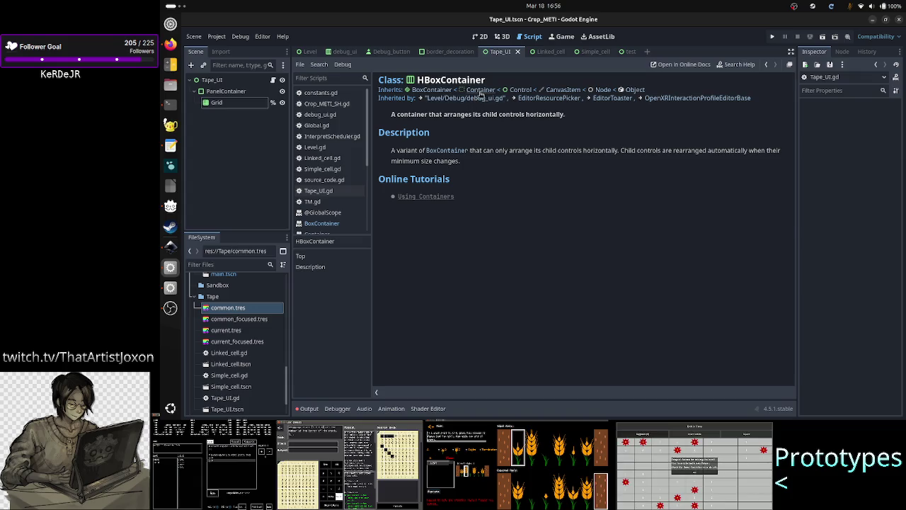
Step: Open the parent Container docs and read down to the fit_child_in_rect and queue_sort descriptions
click(480, 90)
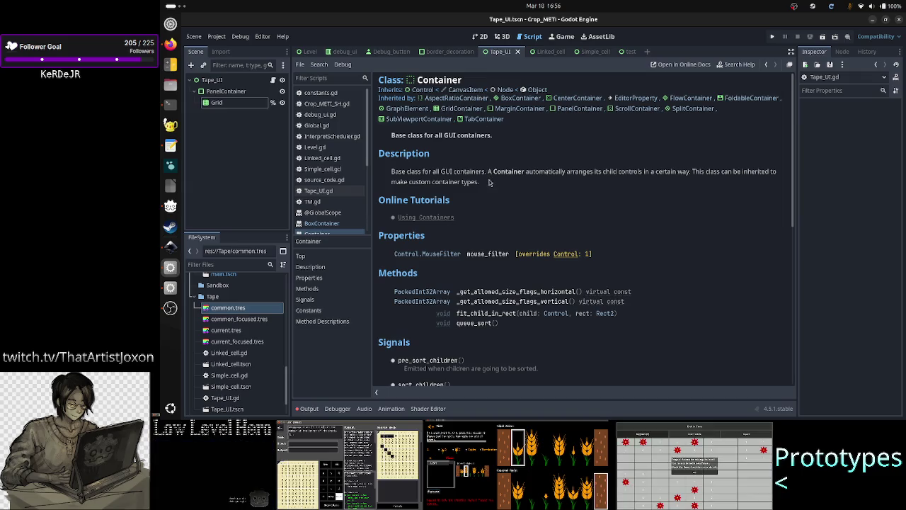
scroll(488, 237, down, 1)
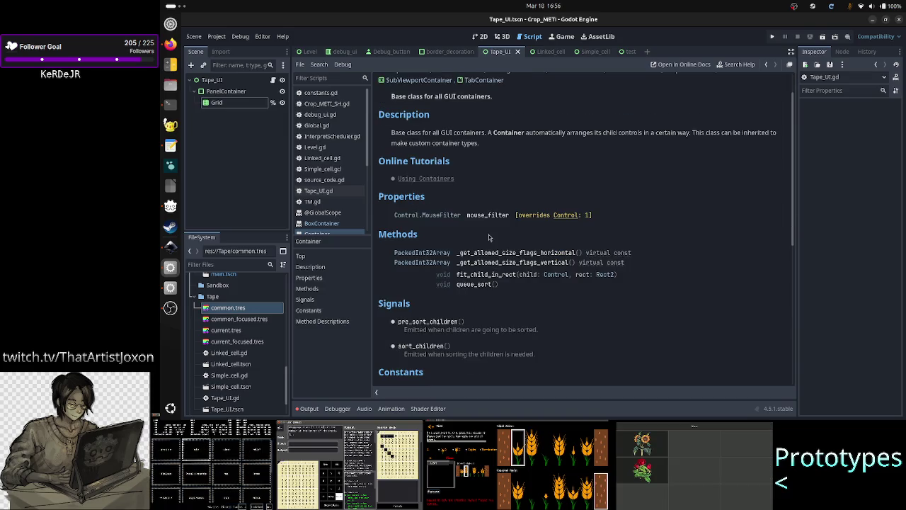
scroll(489, 238, down, 3)
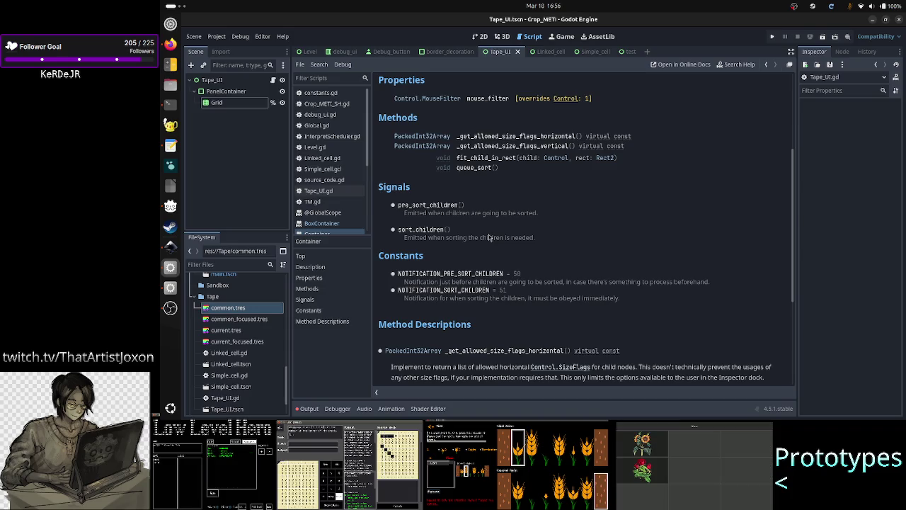
scroll(488, 237, down, 3)
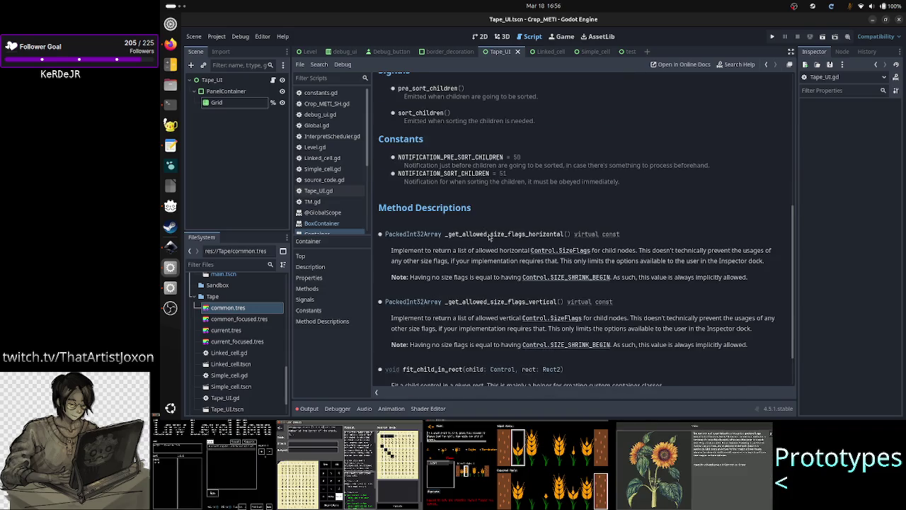
scroll(488, 237, down, 2)
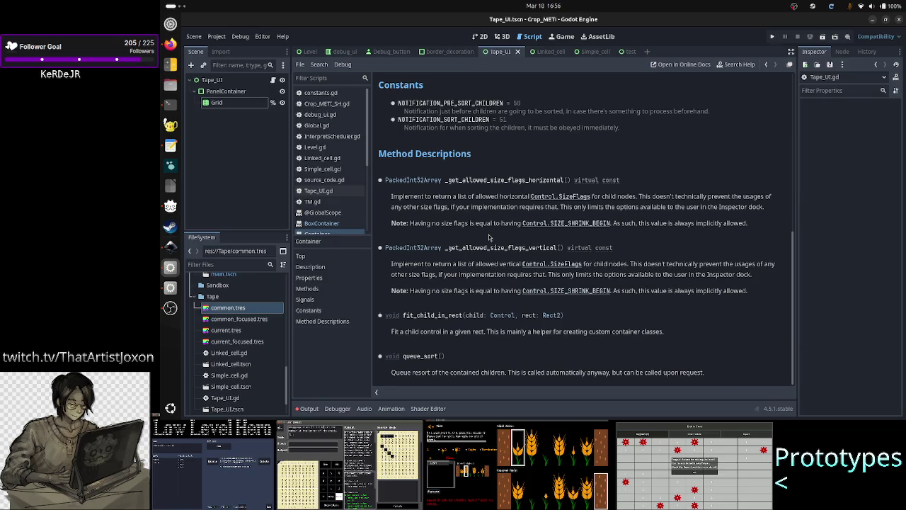
scroll(489, 237, up, 10)
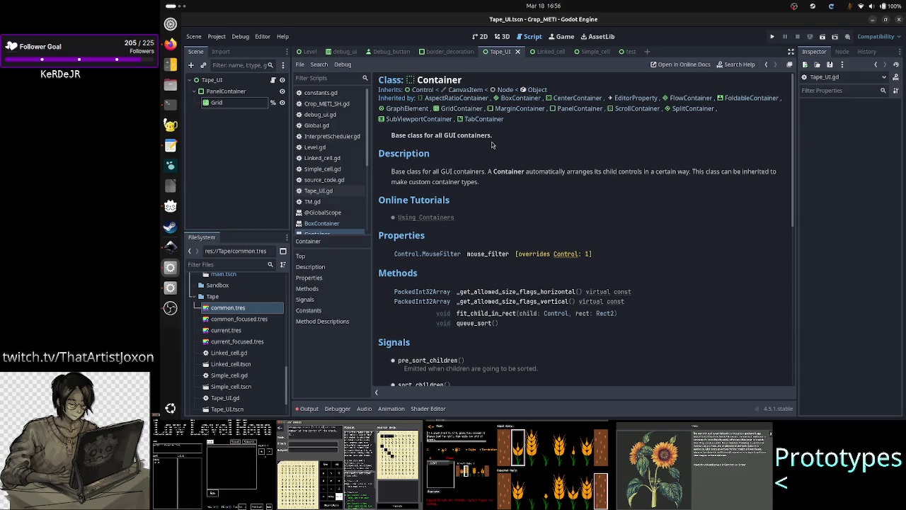
click(476, 108)
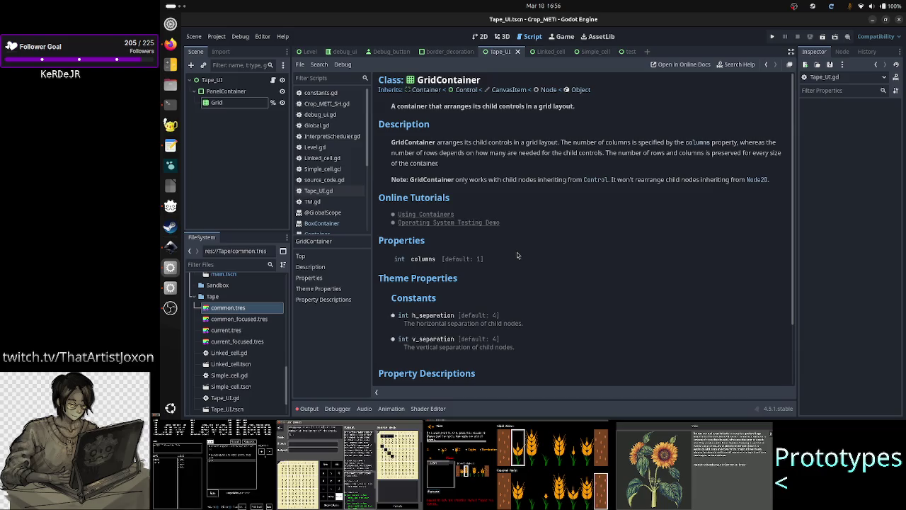
scroll(516, 255, down, 2)
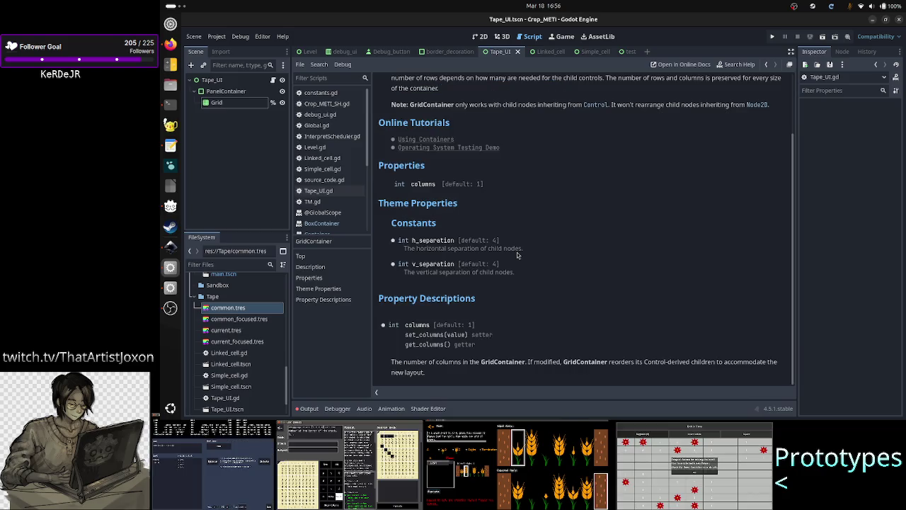
scroll(519, 213, up, 2)
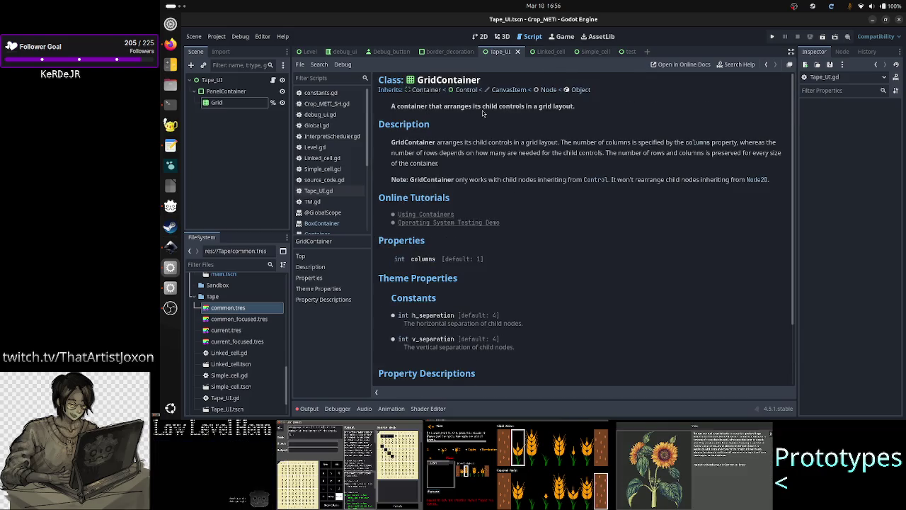
click(427, 89)
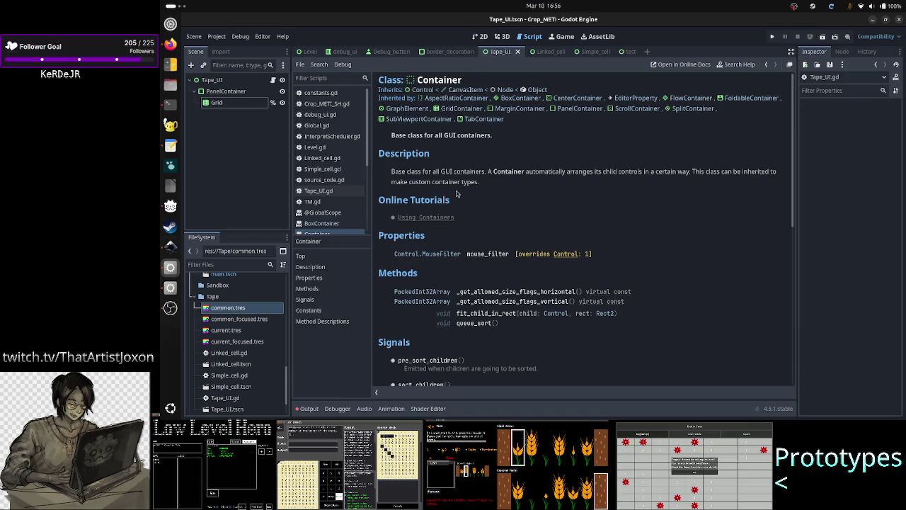
Step: Open the Control class reference and scroll down to its Methods
click(425, 90)
scroll(504, 256, down, 10)
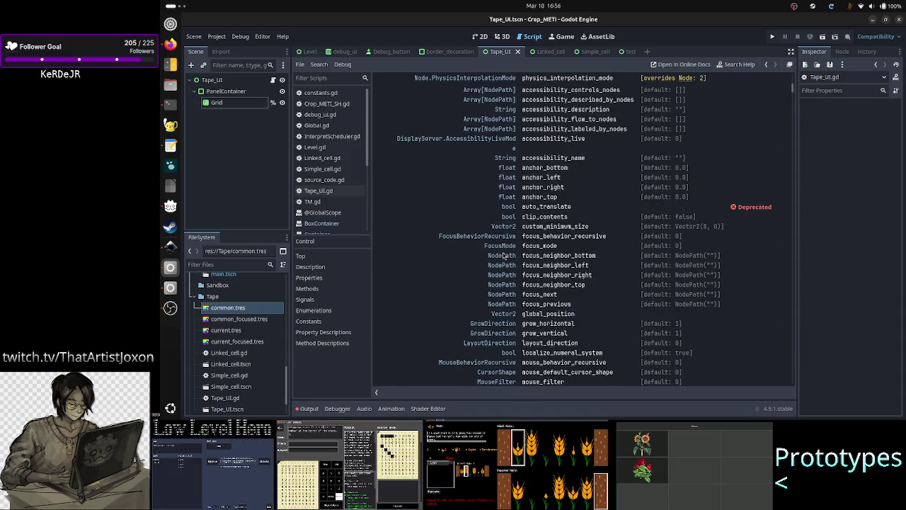
scroll(504, 257, up, 5)
scroll(504, 256, down, 10)
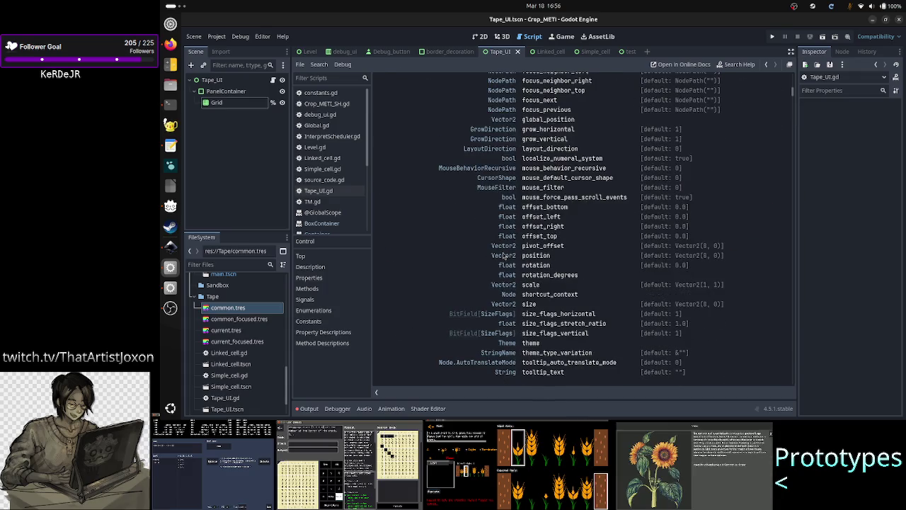
scroll(541, 262, down, 5)
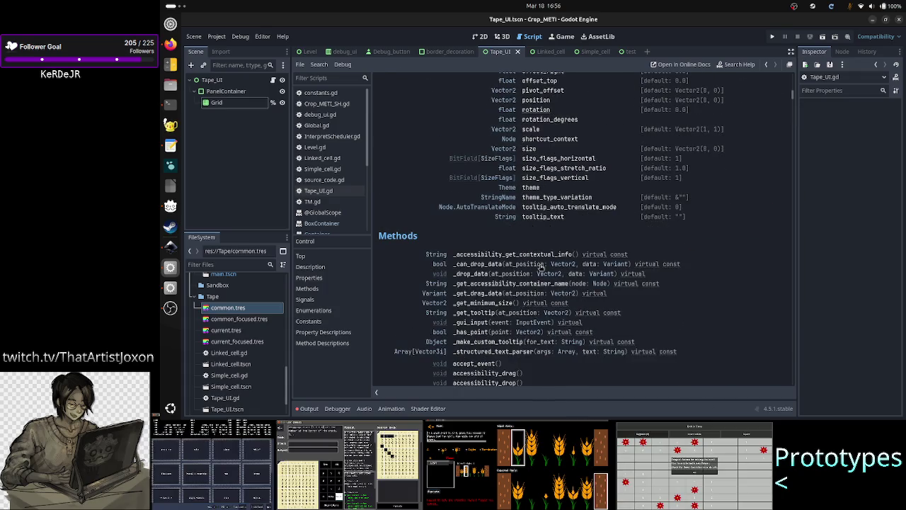
Step: Search the Control page for get_child, find no match, then clear and close the search
key(ctrl+f)
text(get_ch)
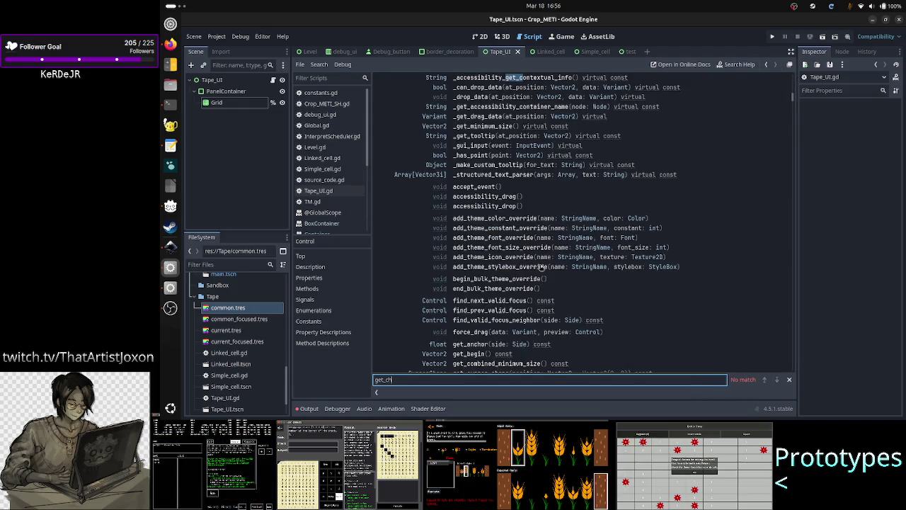
text(ild)
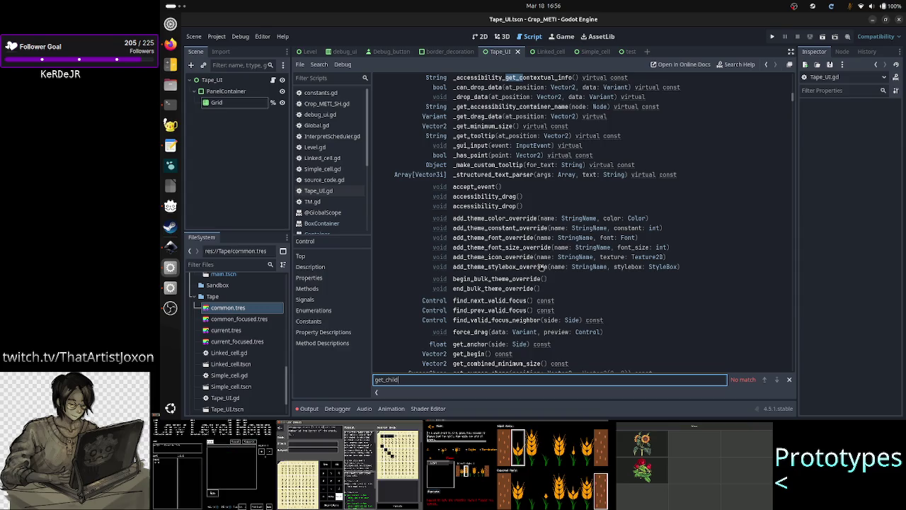
key(ctrl+a)
key(BackSpace)
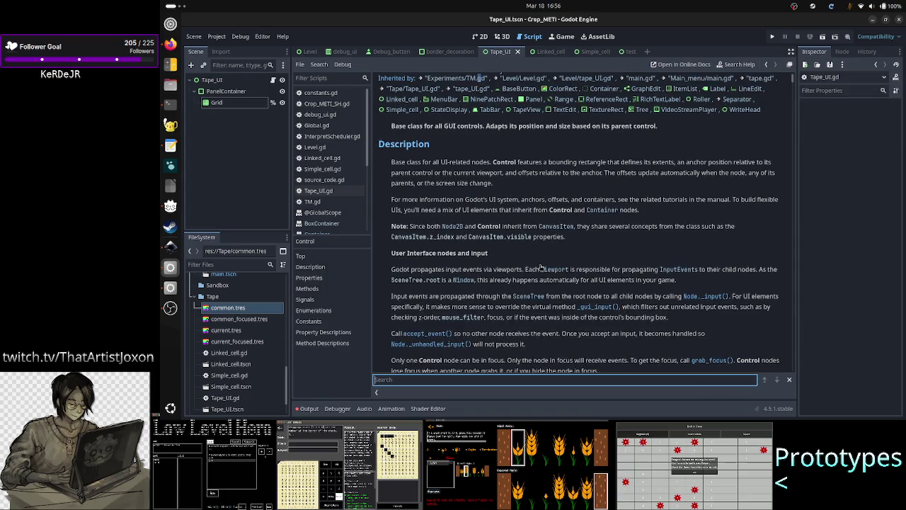
key(Escape)
scroll(585, 196, up, 1)
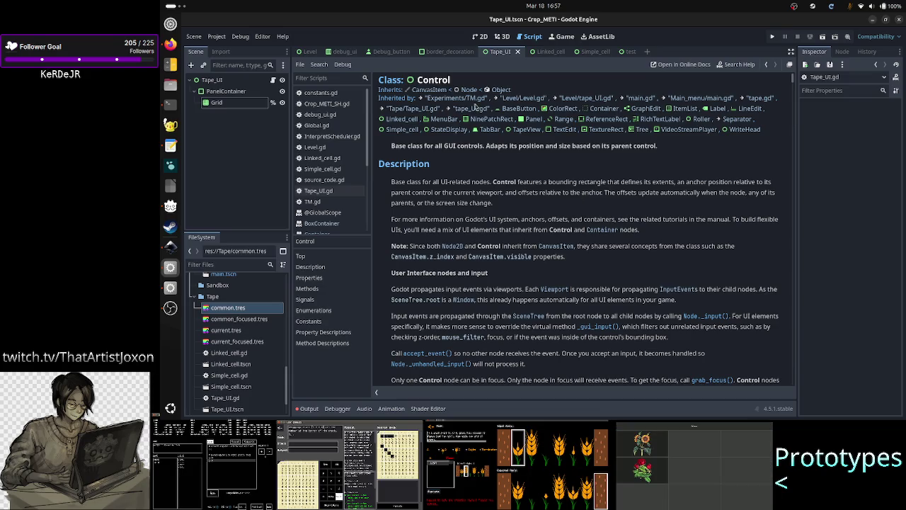
Step: Open the Node class reference, search it for 'child' (161 matches), and scroll to Methods
click(464, 91)
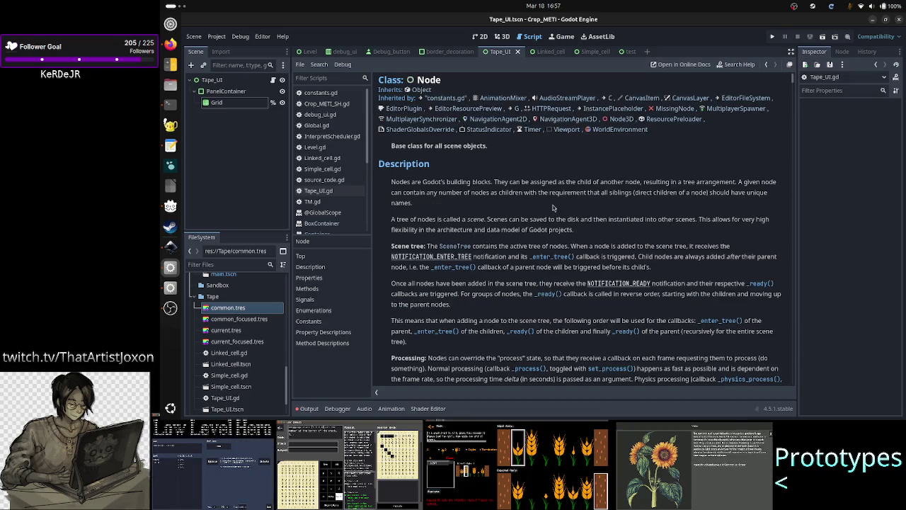
key(ctrl+f)
text(child)
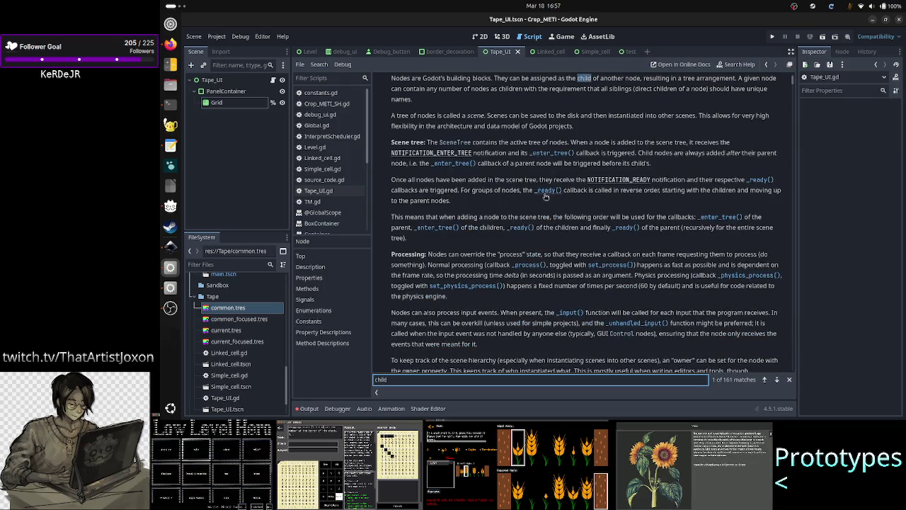
scroll(536, 205, down, 5)
scroll(535, 206, down, 3)
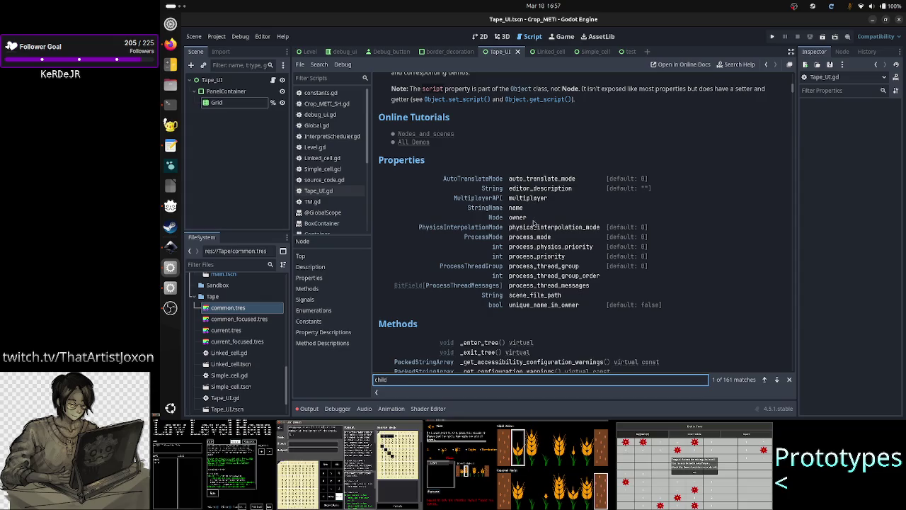
scroll(534, 319, down, 4)
scroll(535, 319, down, 4)
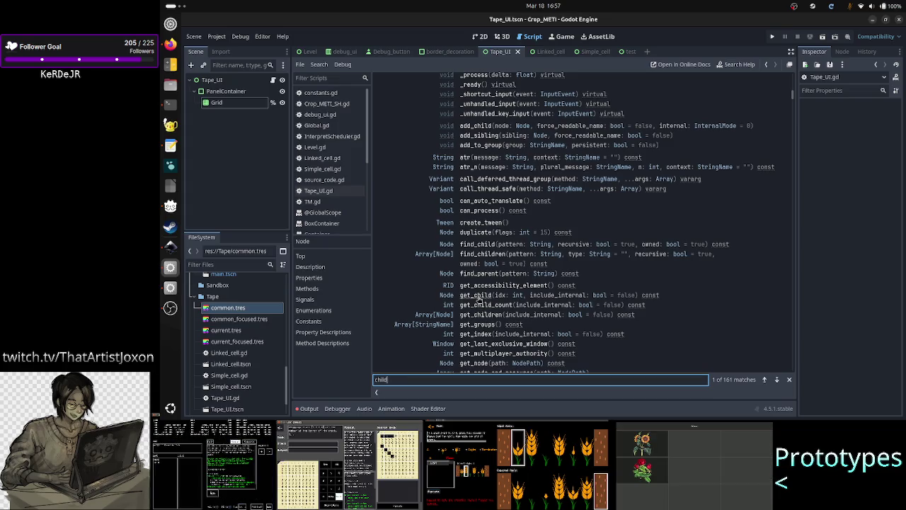
Step: Jump from the Node Methods list to the get_child method description
click(478, 299)
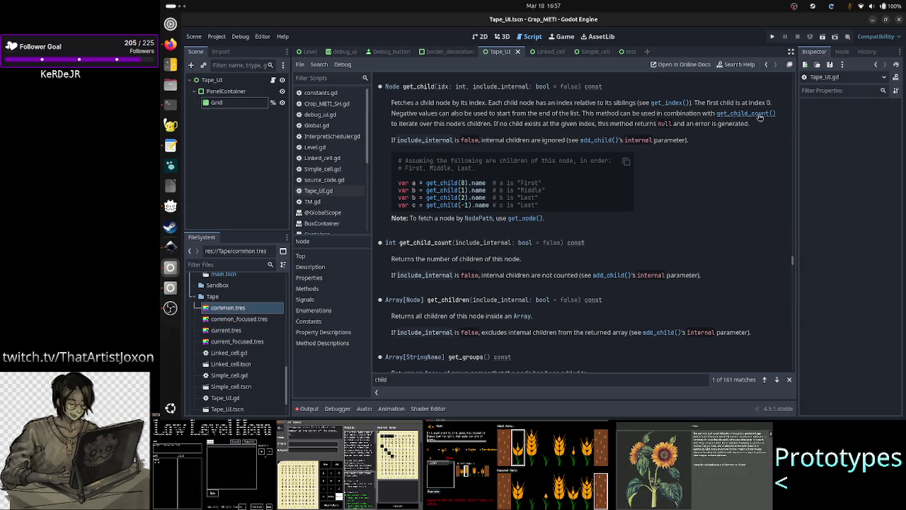
drag(406, 123, 490, 124)
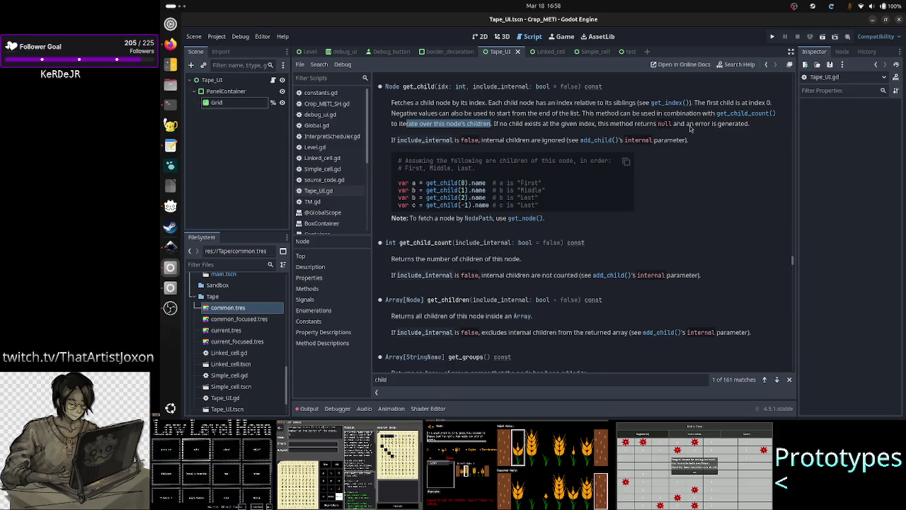
drag(686, 124, 748, 124)
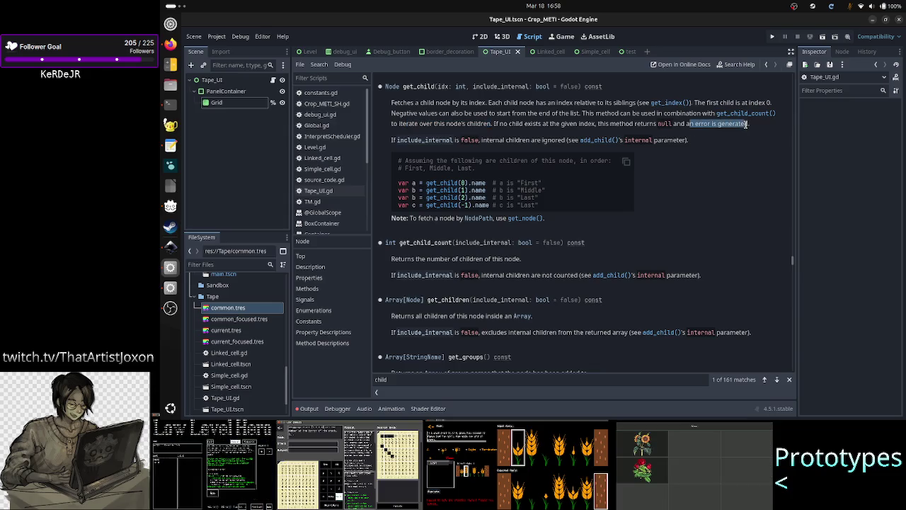
click(747, 125)
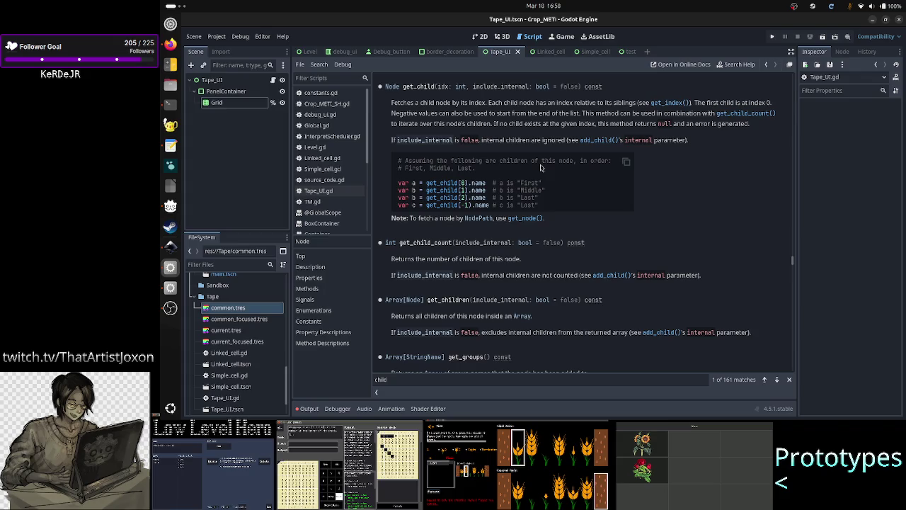
drag(478, 161, 572, 161)
drag(567, 162, 478, 164)
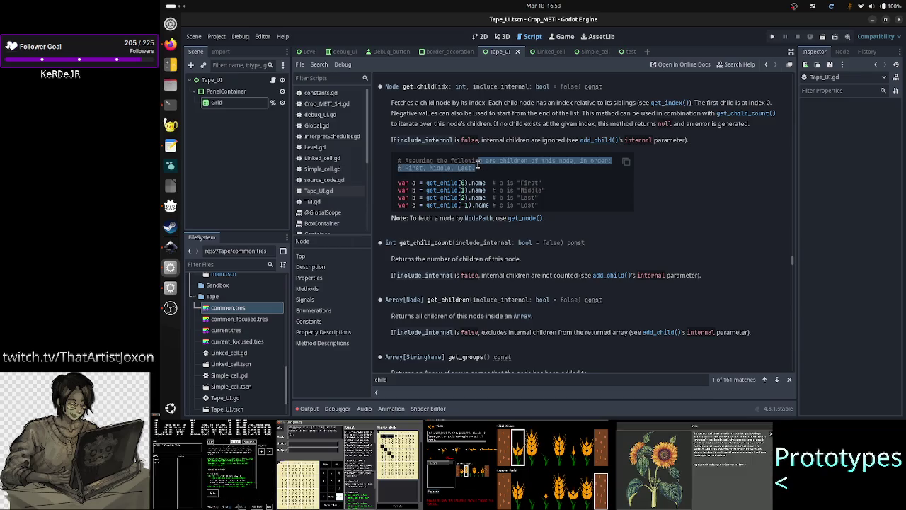
click(480, 169)
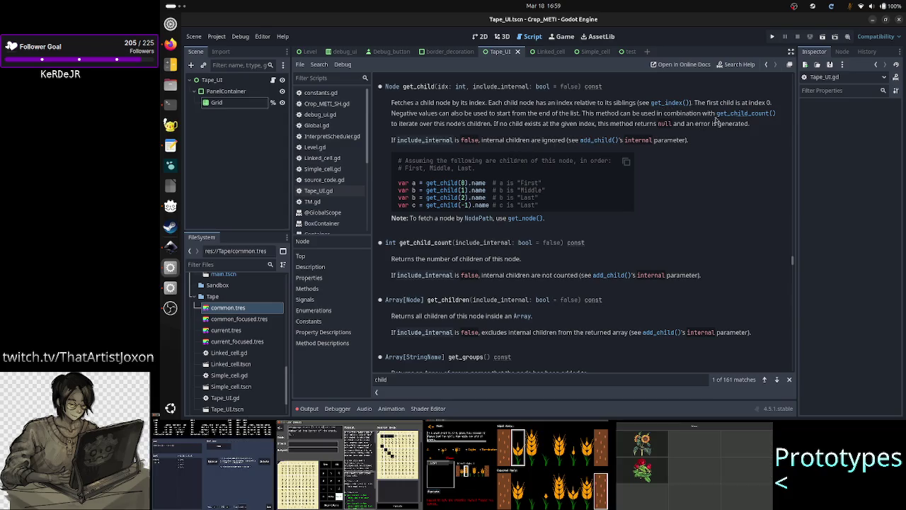
scroll(736, 112, down, 5)
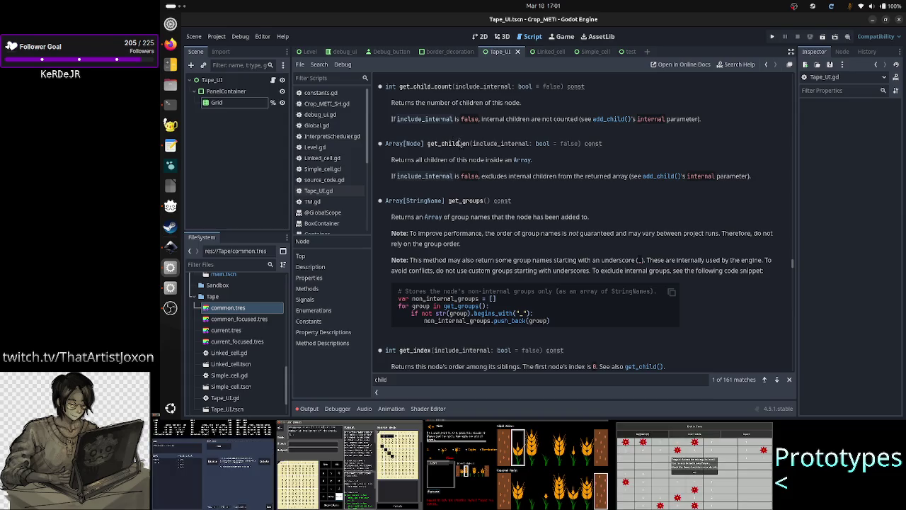
scroll(464, 153, up, 3)
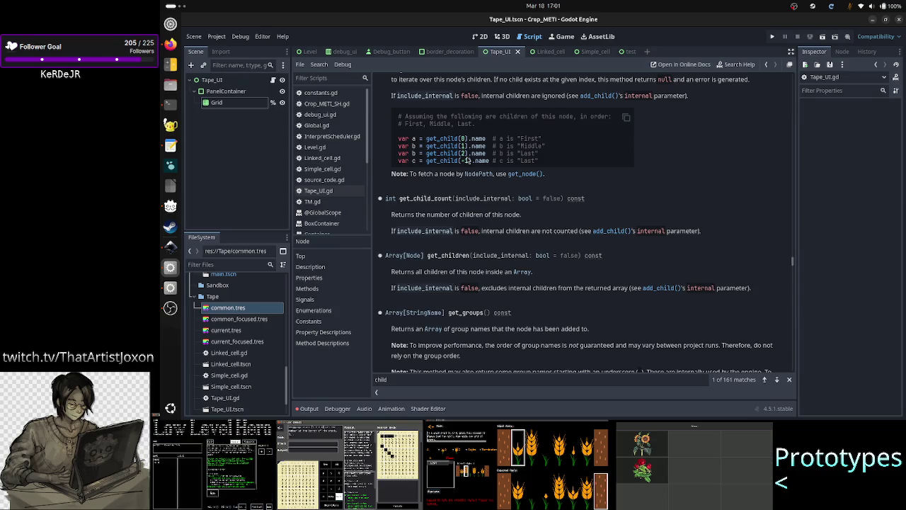
scroll(467, 161, up, 2)
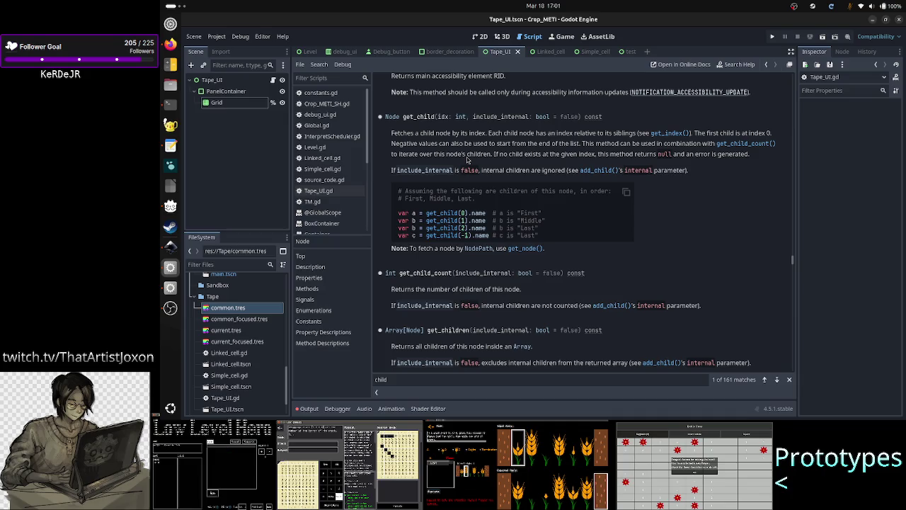
scroll(466, 161, up, 20)
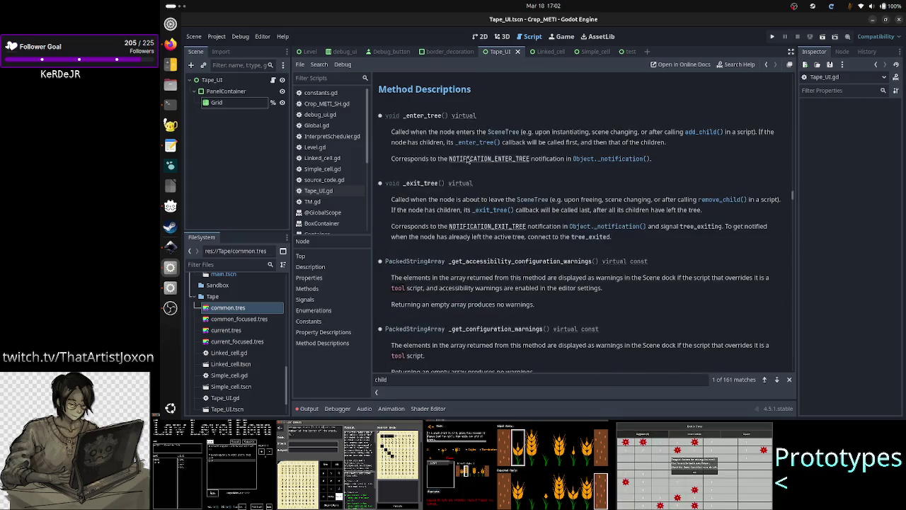
scroll(467, 161, up, 20)
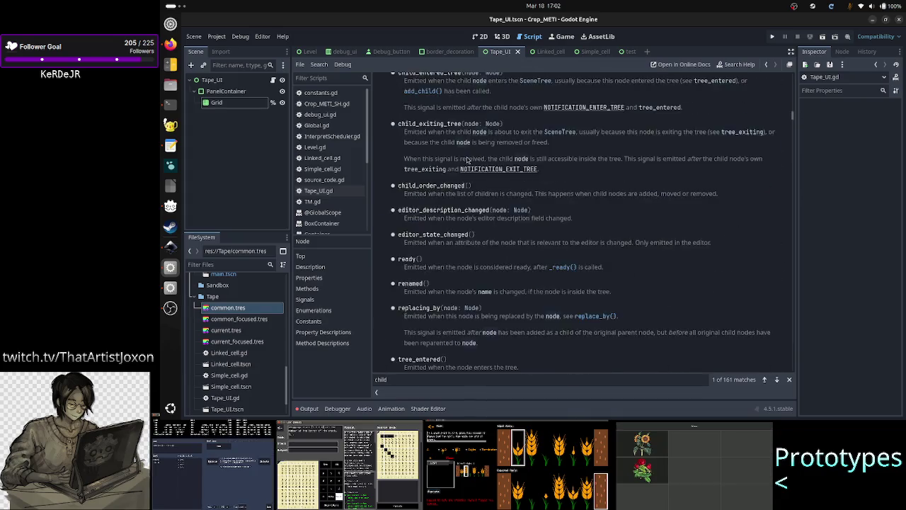
scroll(466, 161, up, 15)
scroll(466, 160, down, 5)
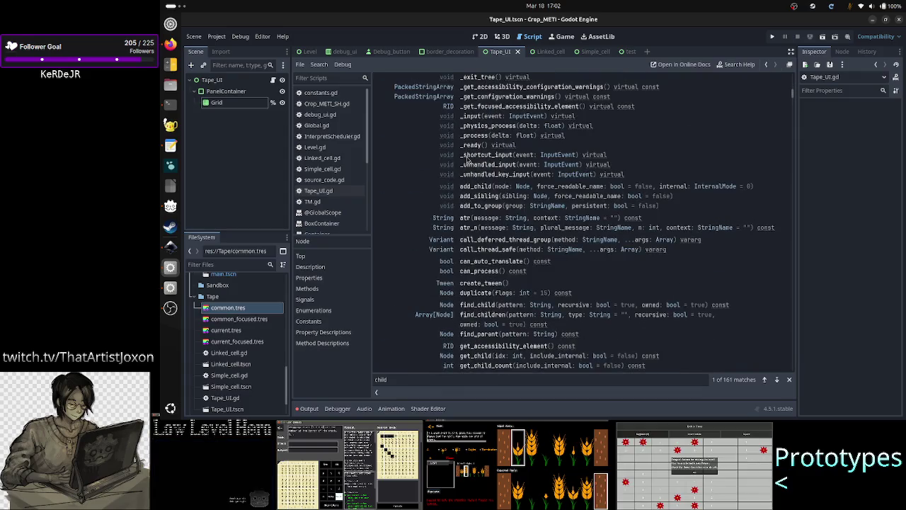
scroll(468, 159, down, 8)
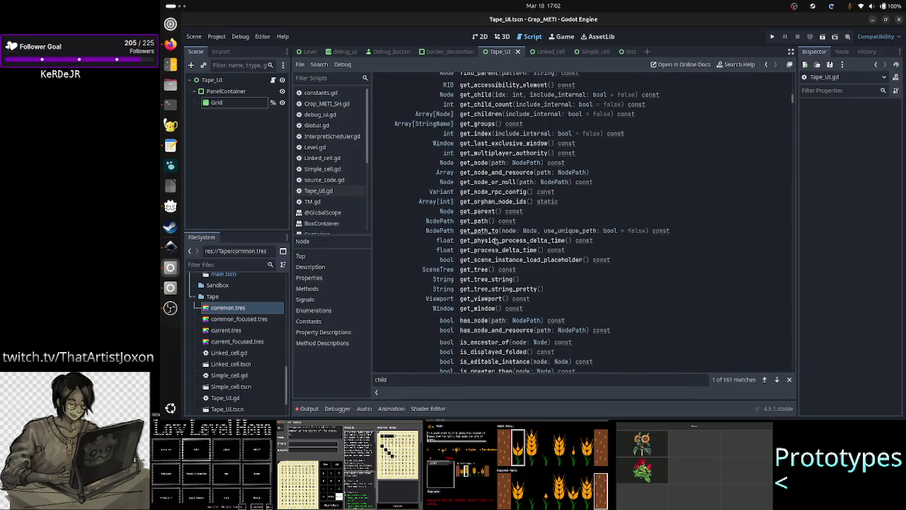
scroll(488, 287, down, 2)
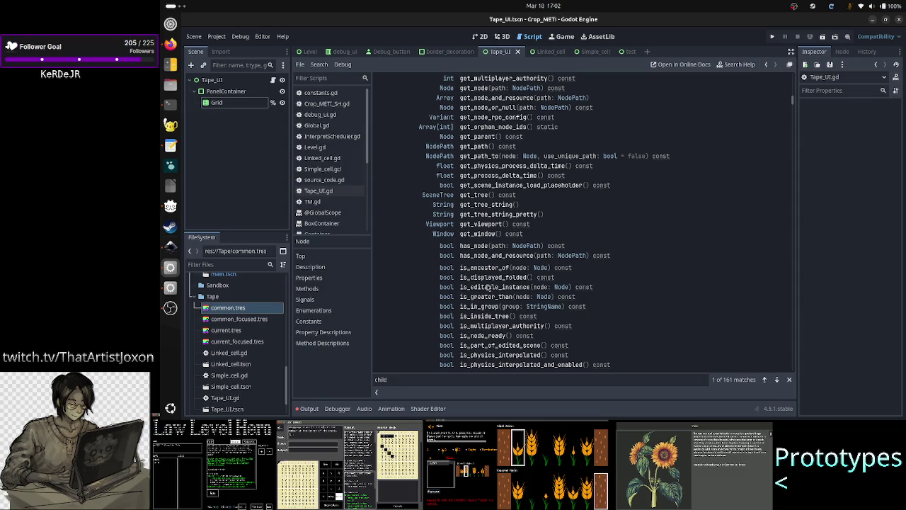
scroll(488, 234, down, 5)
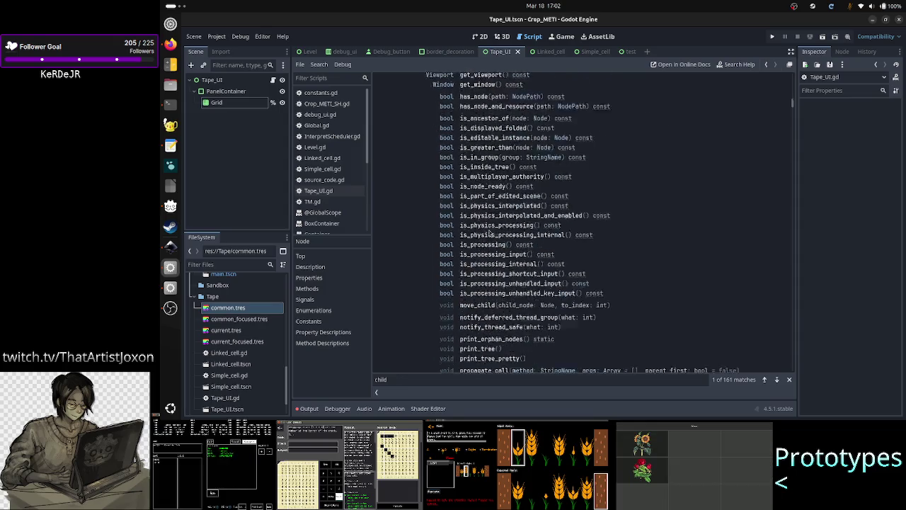
scroll(488, 233, down, 4)
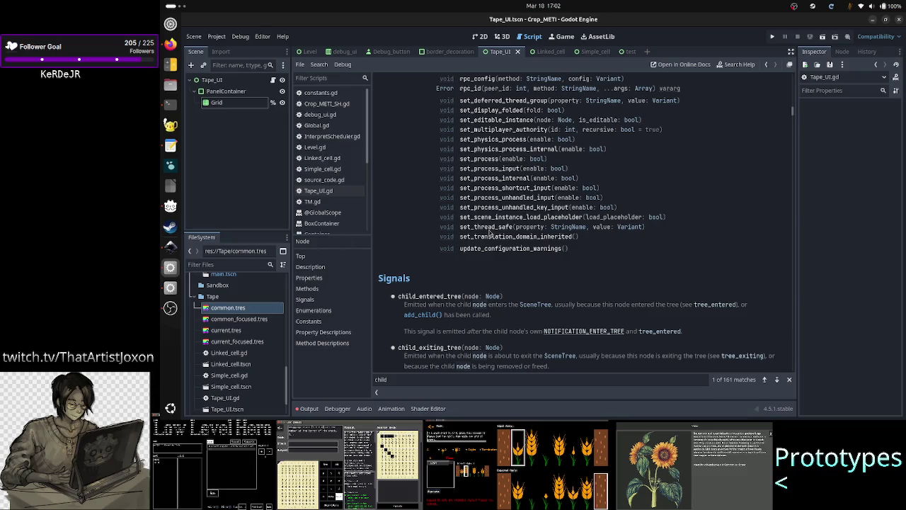
scroll(488, 233, up, 20)
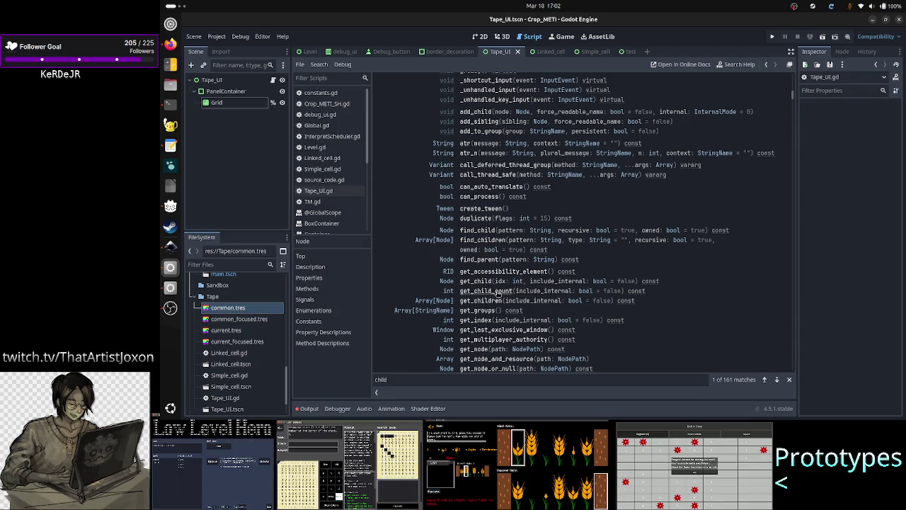
click(479, 282)
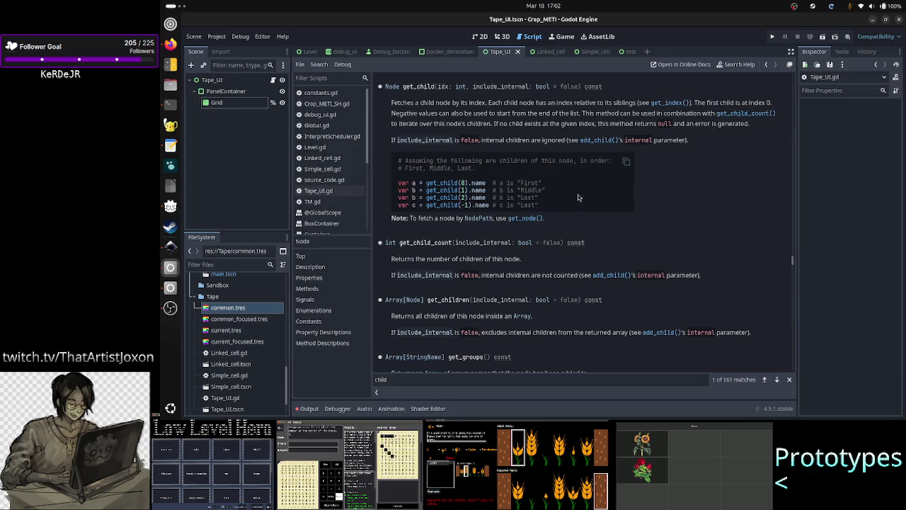
click(664, 103)
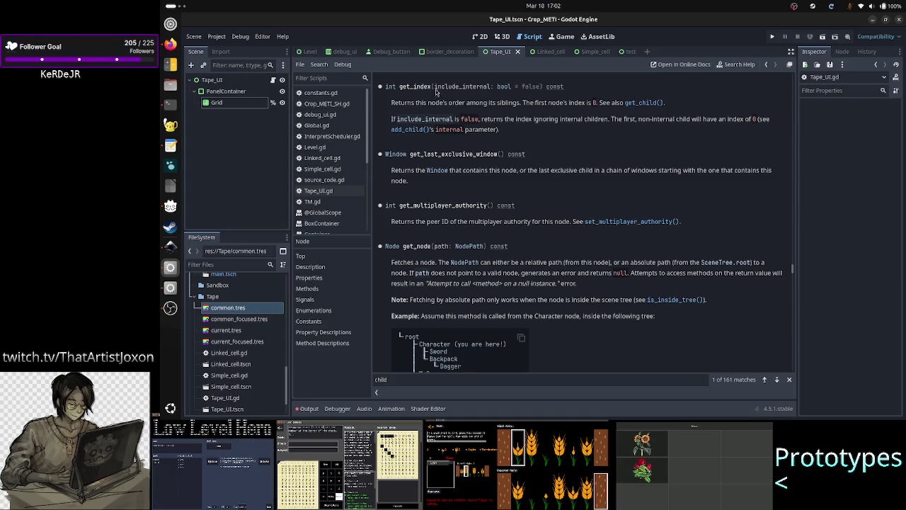
drag(437, 87, 401, 85)
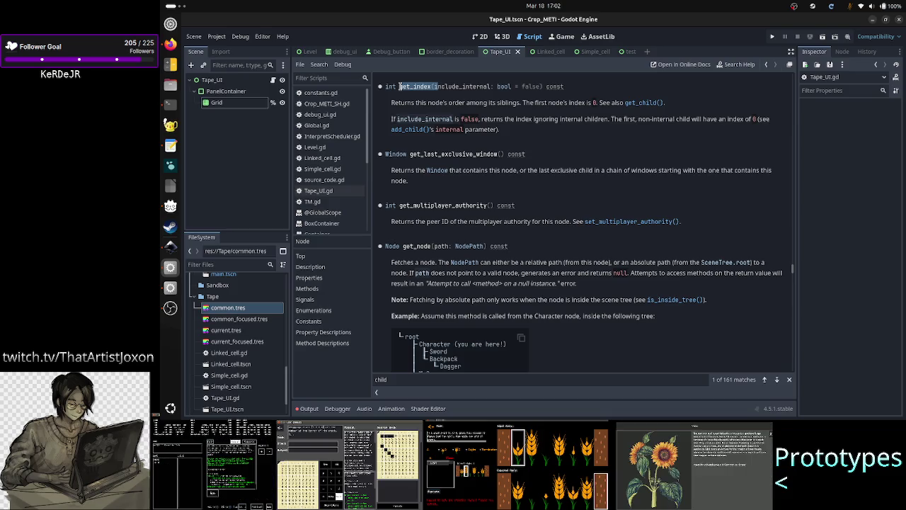
click(518, 109)
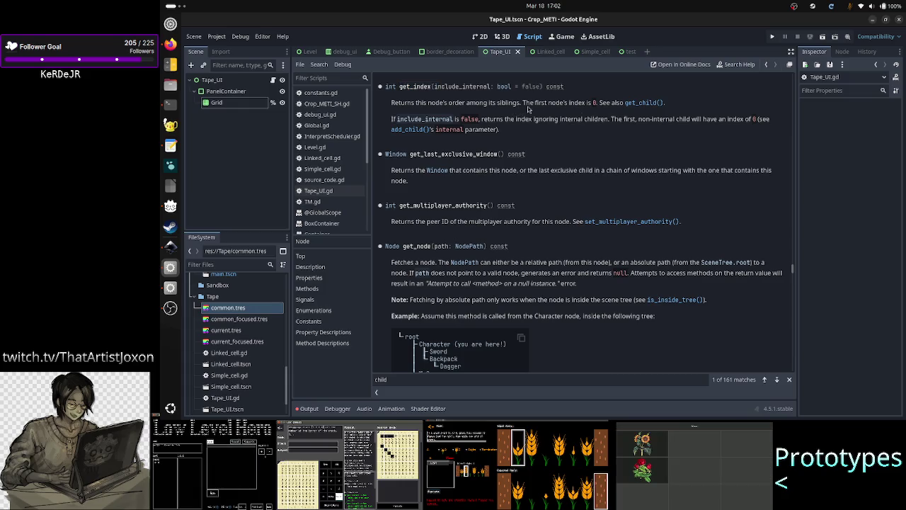
click(641, 102)
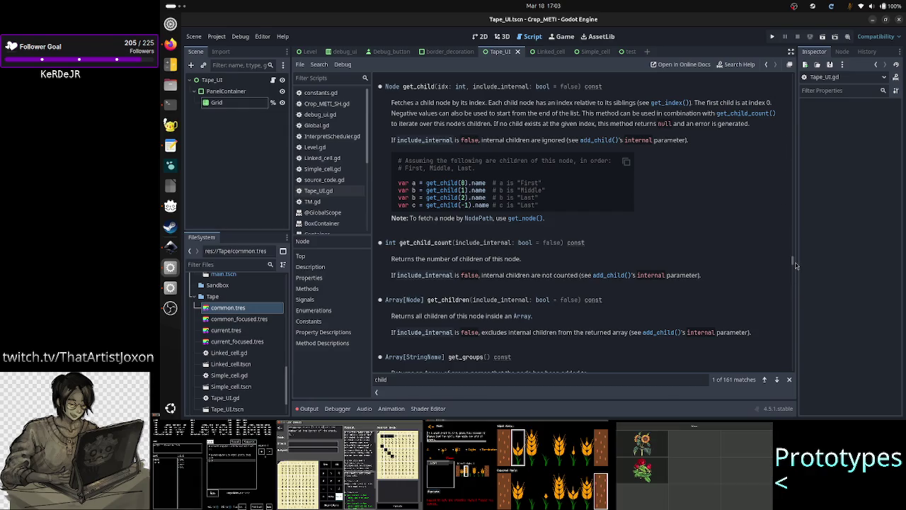
scroll(564, 200, up, 2)
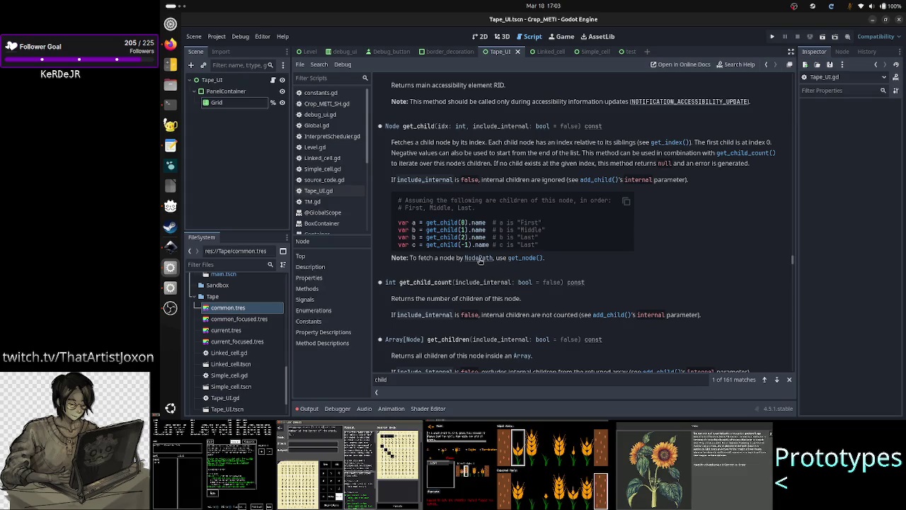
Step: Open the NodePath class reference from get_child's note and study its relative path example
click(479, 258)
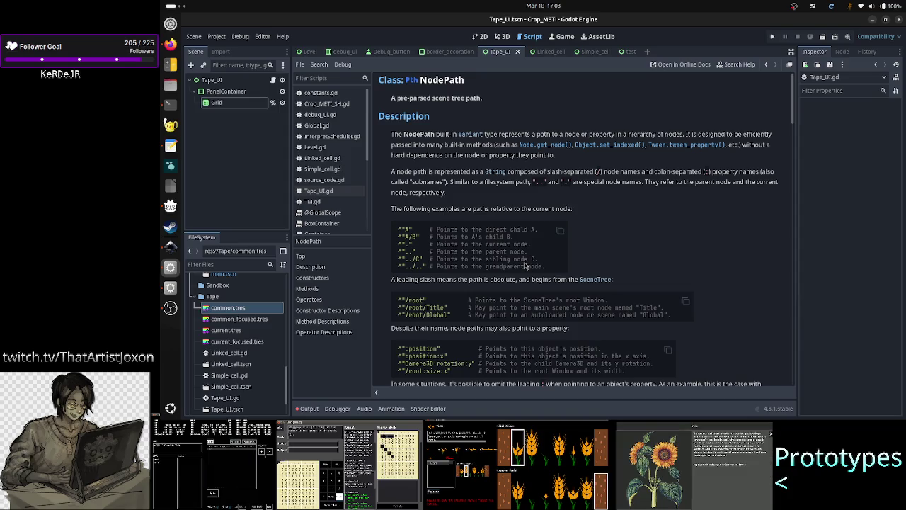
drag(414, 260, 404, 261)
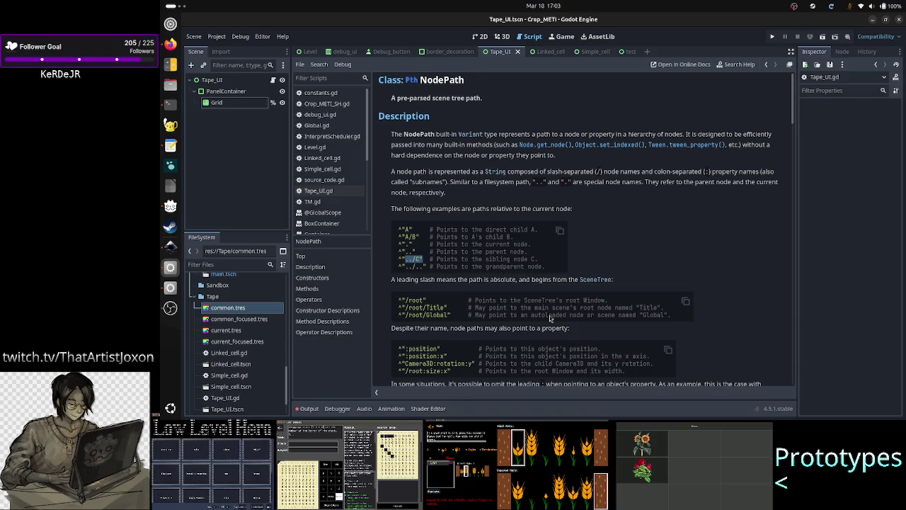
scroll(565, 310, down, 5)
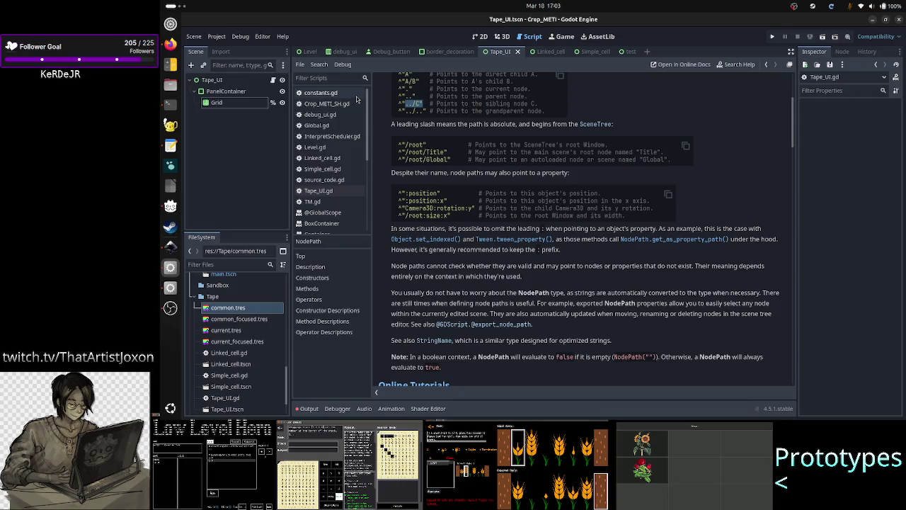
click(431, 106)
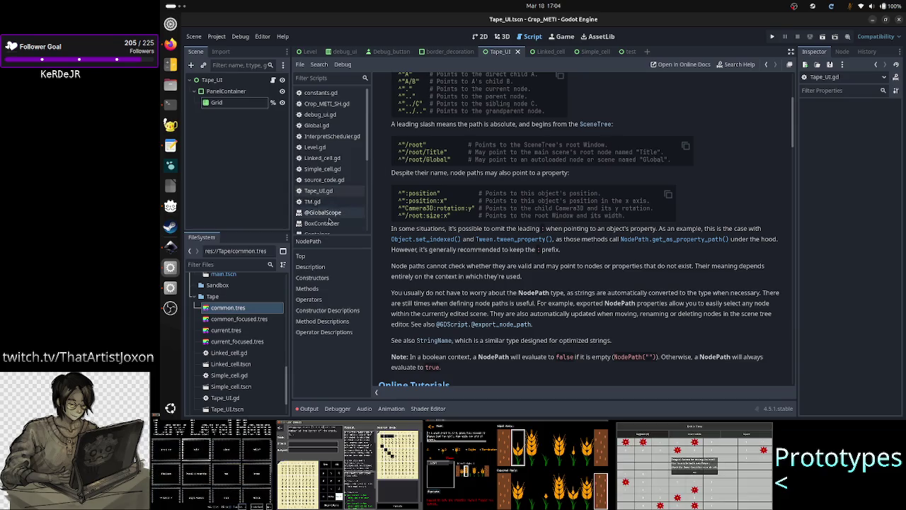
scroll(329, 223, down, 3)
click(312, 205)
key(ctrl+f)
text(child)
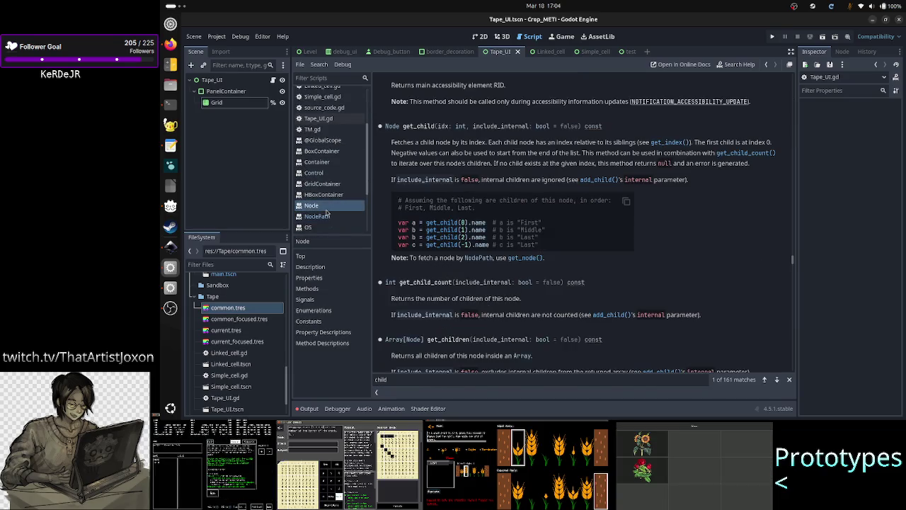
scroll(550, 232, up, 10)
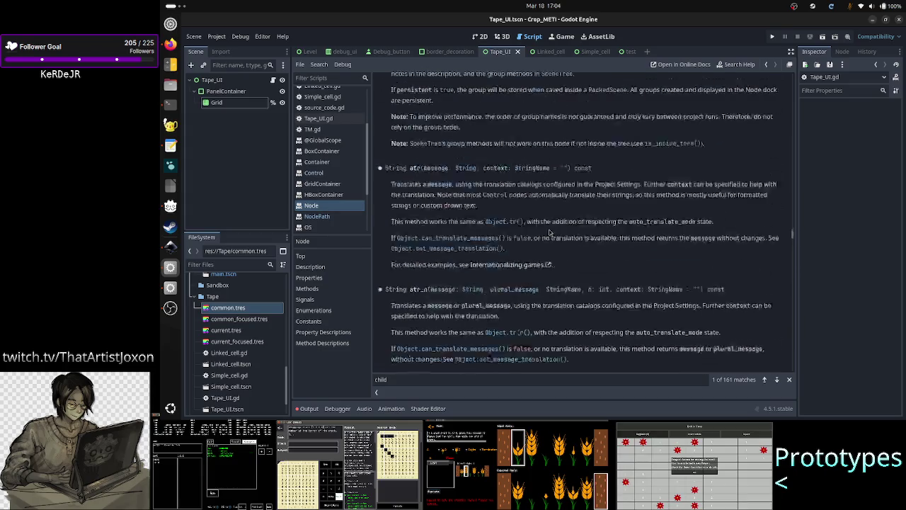
drag(793, 232, 784, 76)
scroll(619, 202, down, 10)
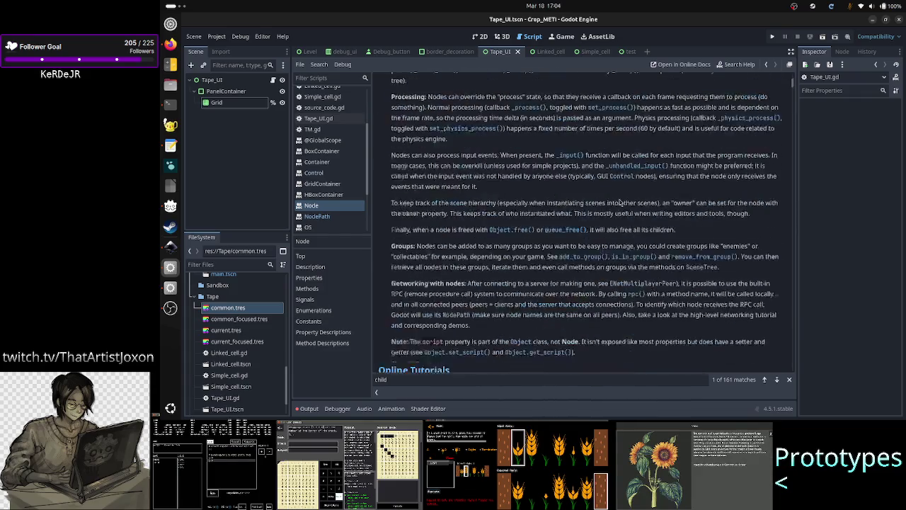
scroll(619, 202, down, 5)
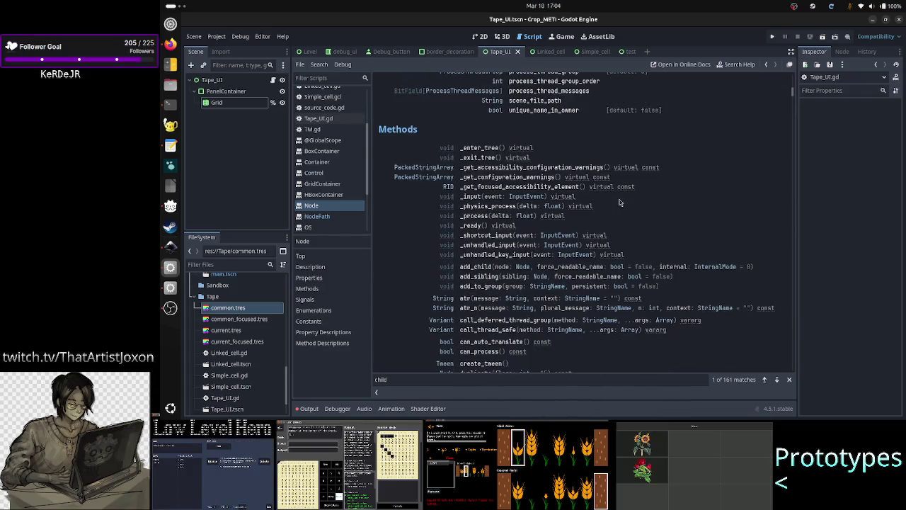
scroll(620, 202, down, 5)
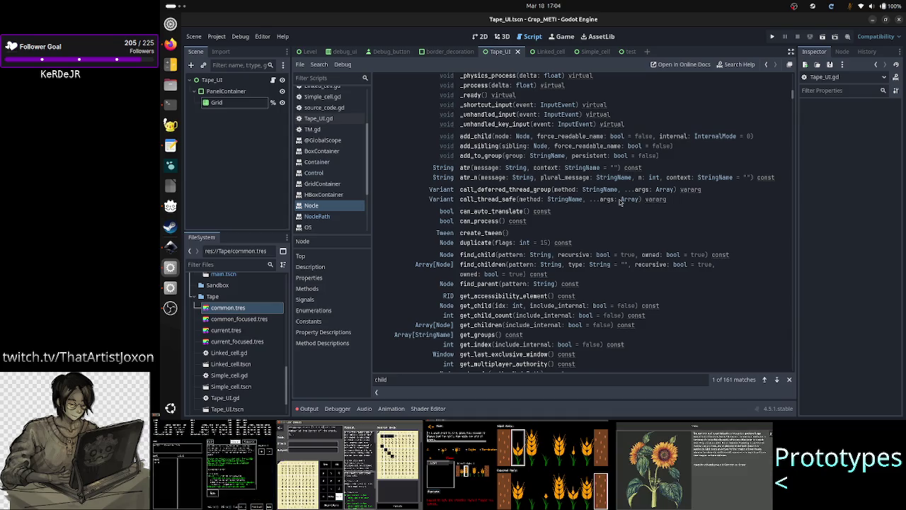
scroll(619, 202, down, 3)
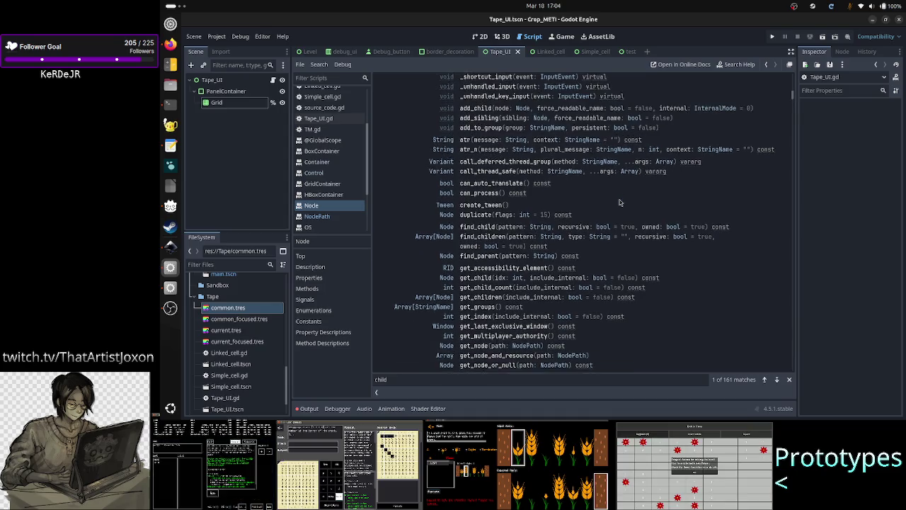
scroll(620, 202, down, 2)
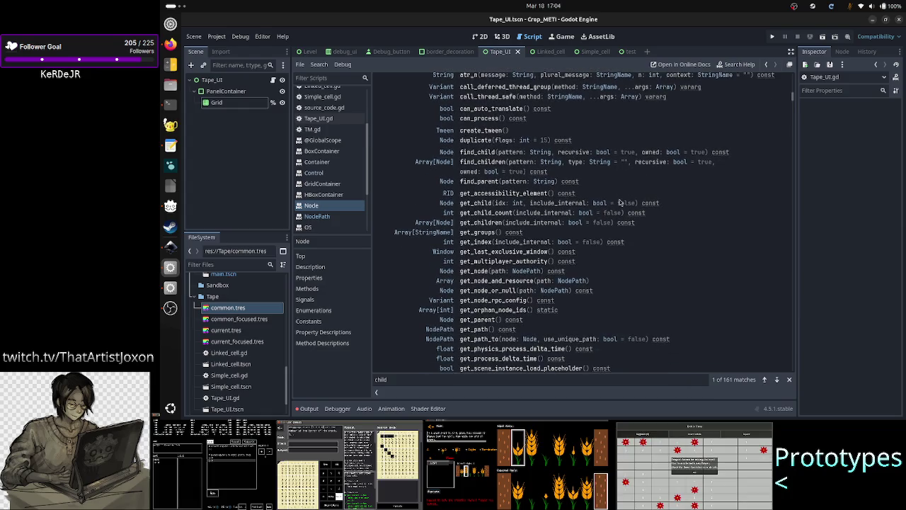
scroll(619, 203, down, 3)
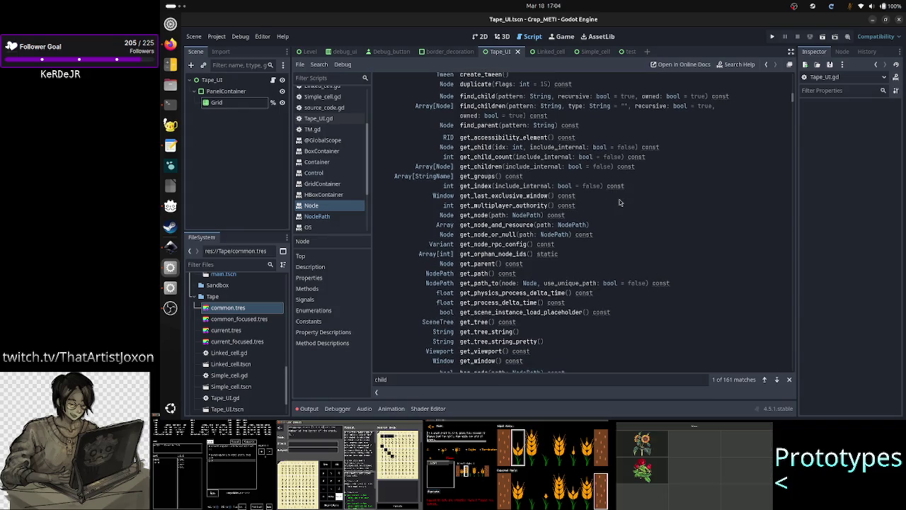
scroll(619, 203, down, 4)
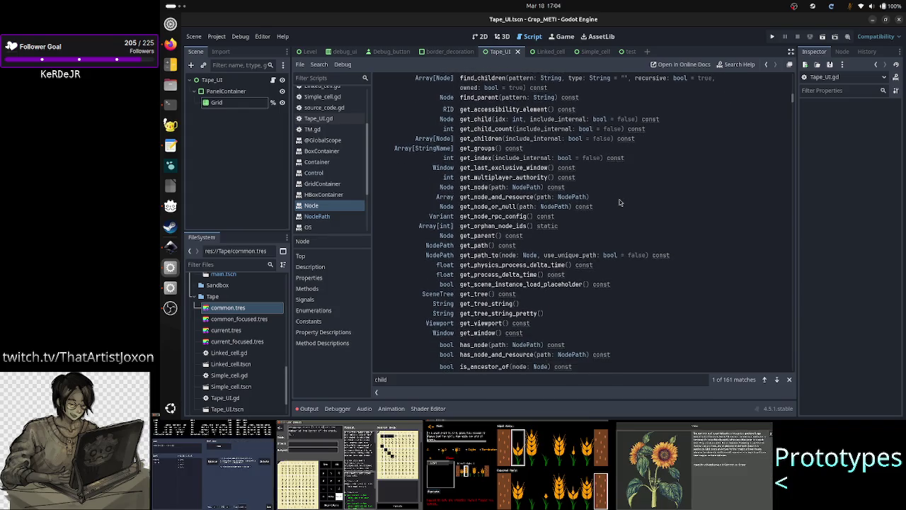
scroll(619, 202, down, 6)
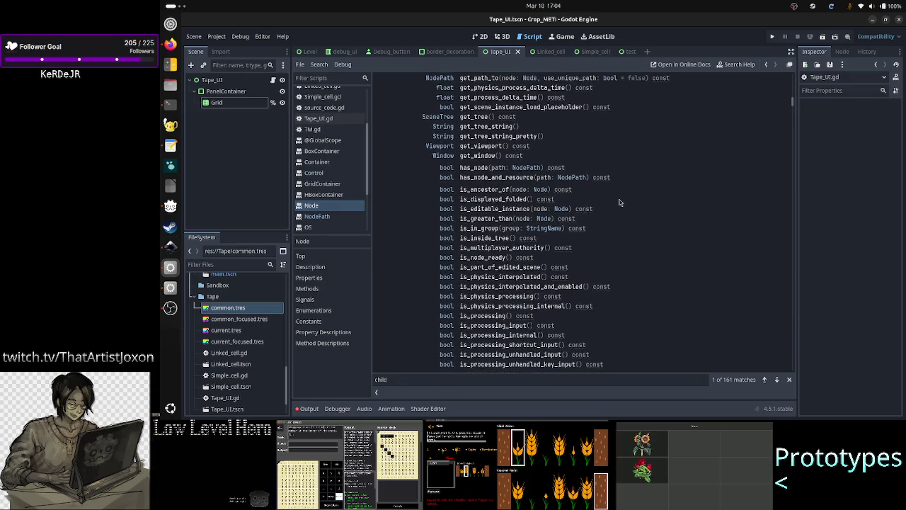
scroll(620, 203, down, 9)
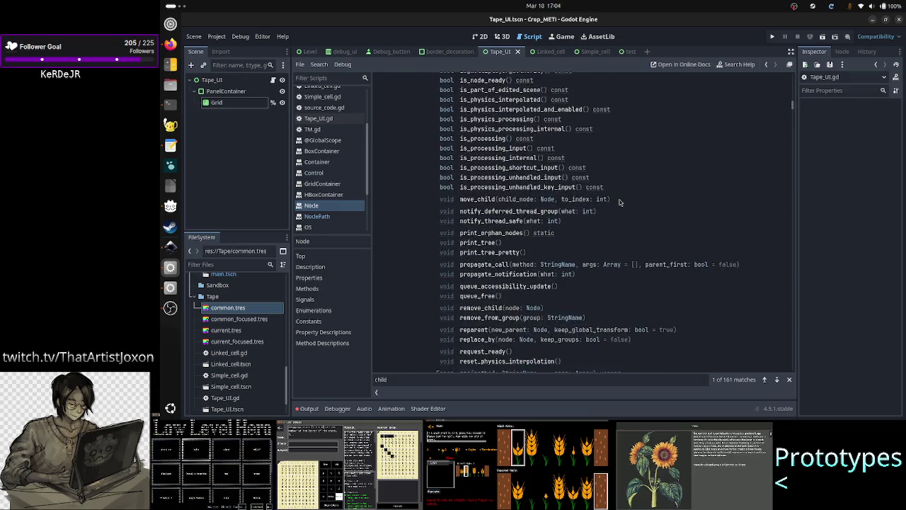
scroll(619, 203, down, 1)
scroll(620, 202, down, 2)
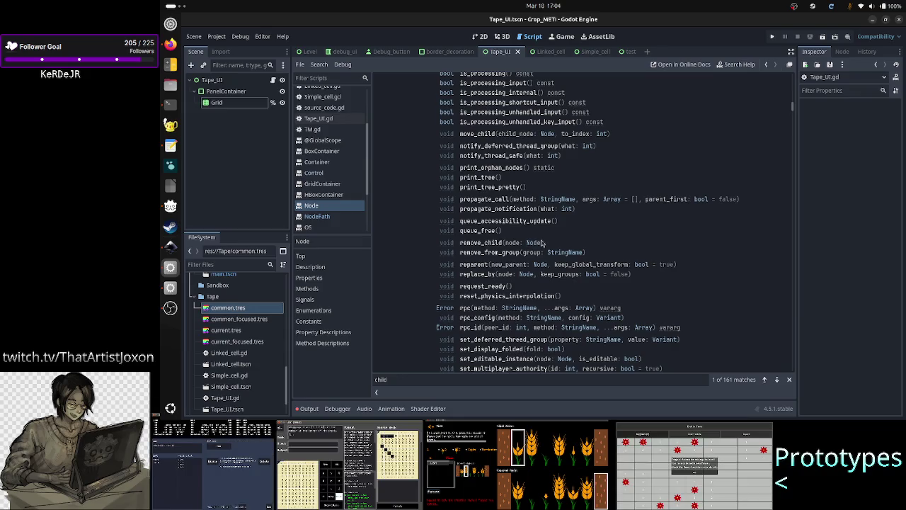
drag(512, 243, 559, 239)
click(559, 239)
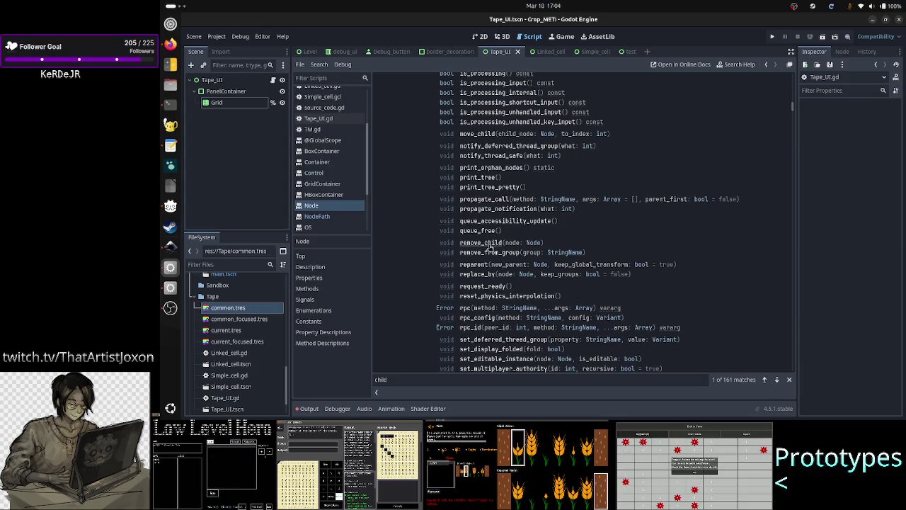
click(487, 242)
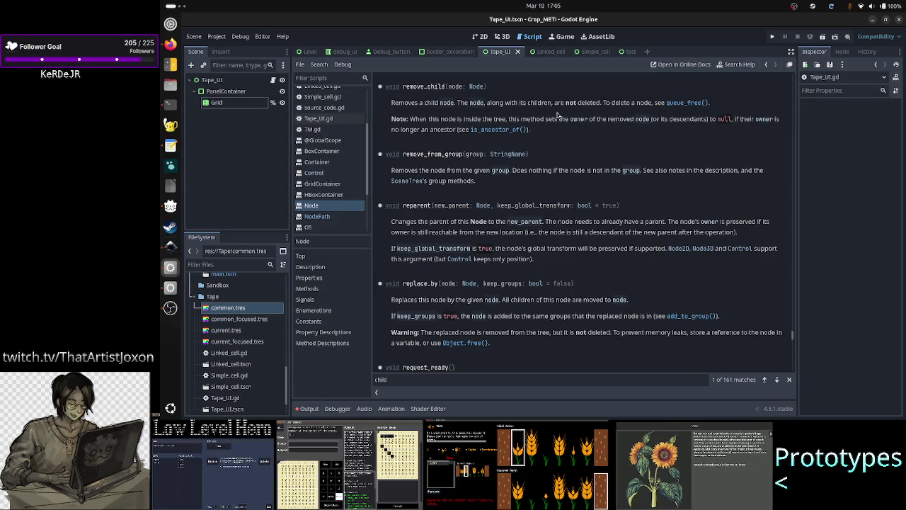
Step: Read remove_child's description, highlighting that children aren't deleted and the queue_free() note
drag(392, 103, 556, 105)
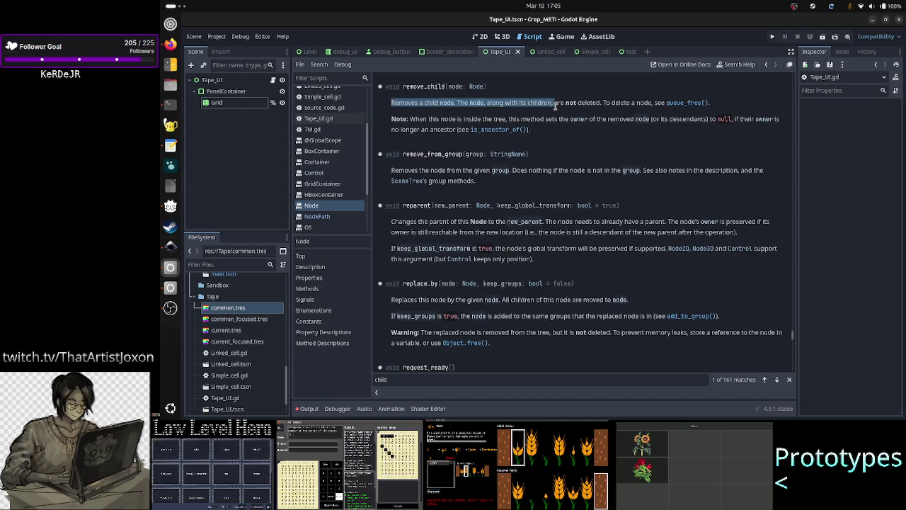
click(555, 105)
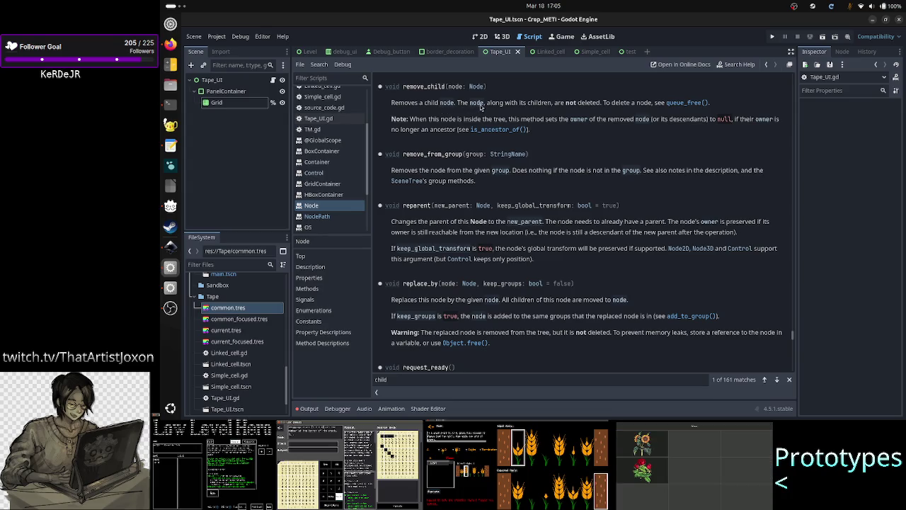
drag(490, 104, 598, 104)
double_click(596, 102)
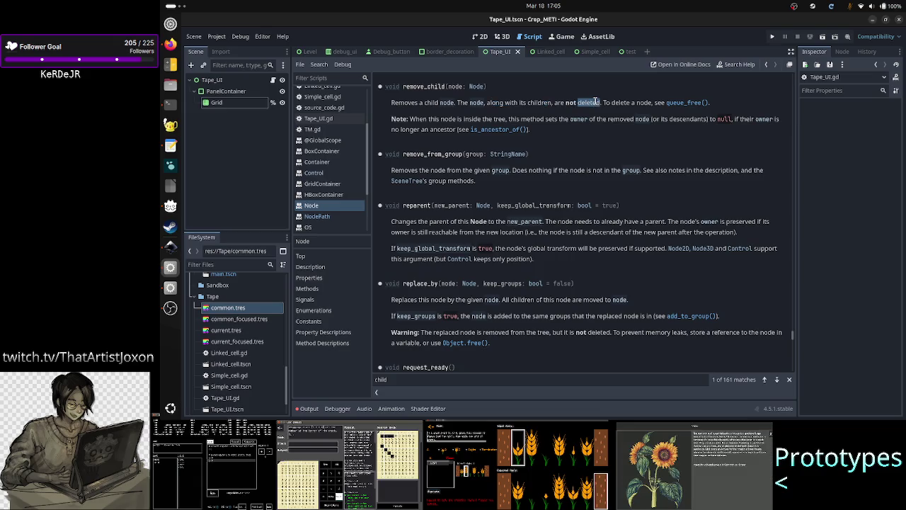
drag(635, 104, 705, 107)
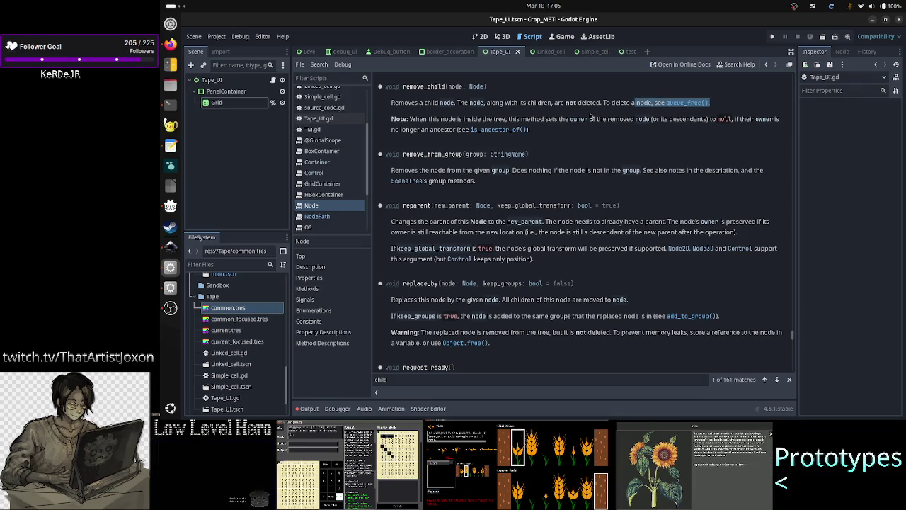
click(541, 124)
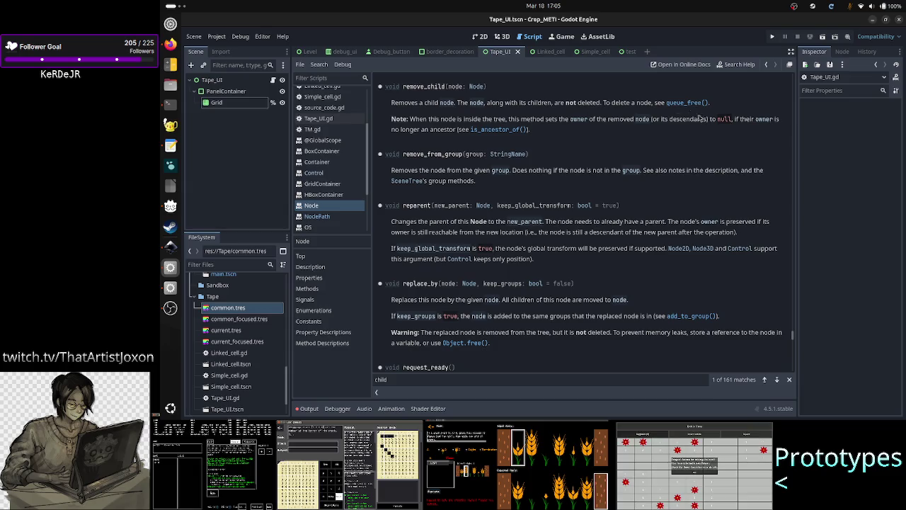
Step: Scroll back to Methods, open get_child's description, then return to Tape_UI.gd
mouse_move(792, 339)
mouse_down()
mouse_move(786, 213)
mouse_move(763, 93)
mouse_up()
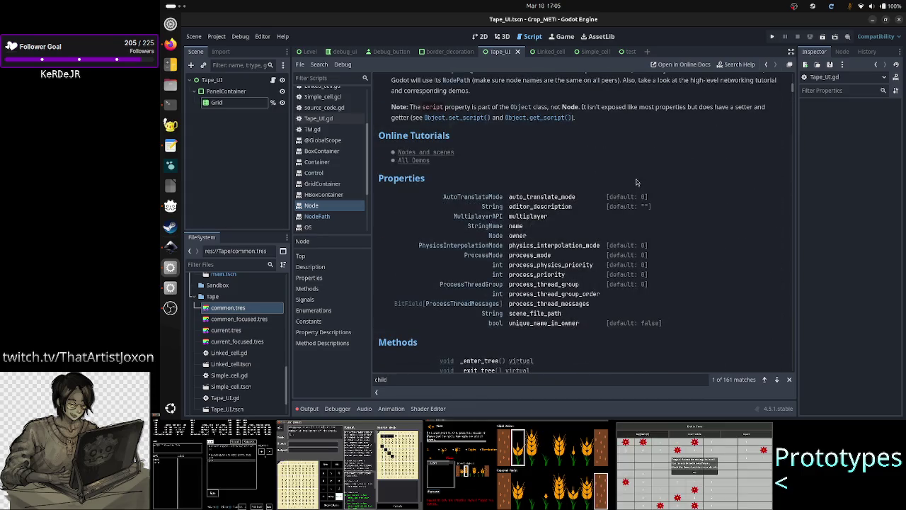
scroll(490, 212, down, 10)
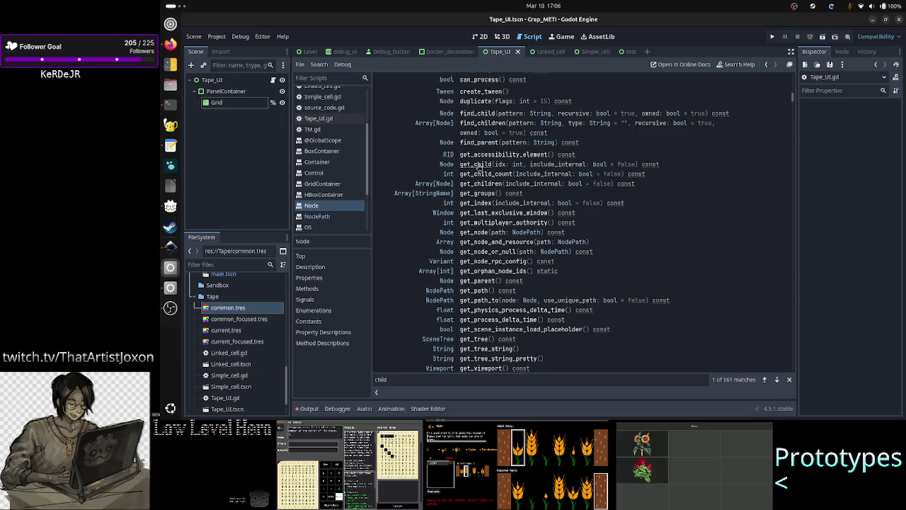
click(478, 164)
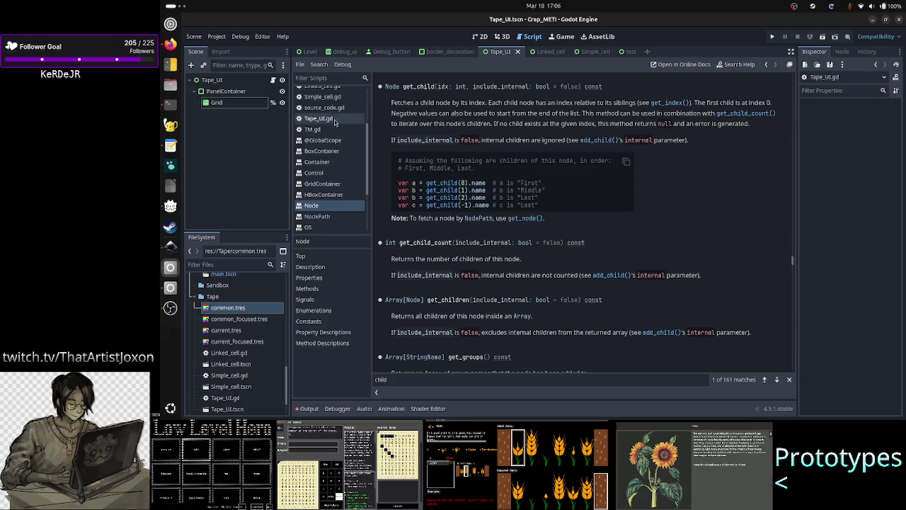
click(339, 119)
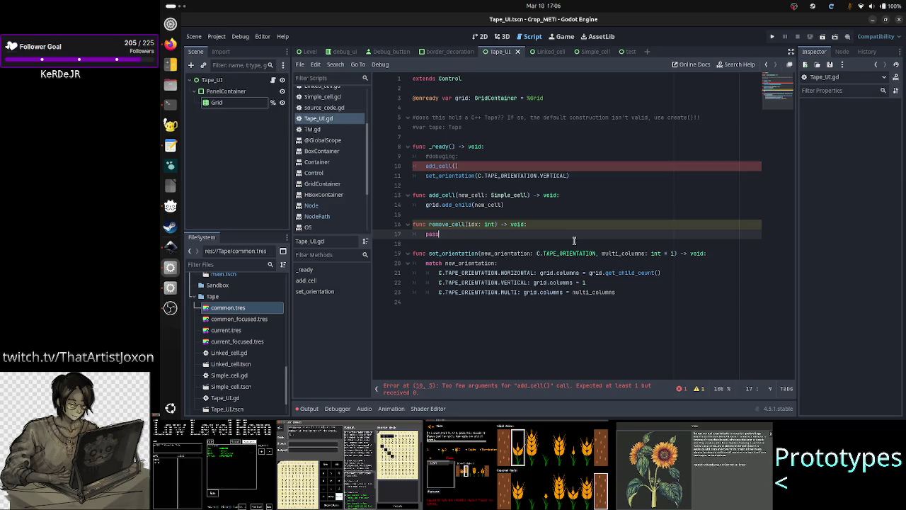
Step: Replace pass in remove_cell with 'var cell: Simple_cell = grid.get_child(idx)'
key(BackSpace)
key(BackSpace)
key(BackSpace)
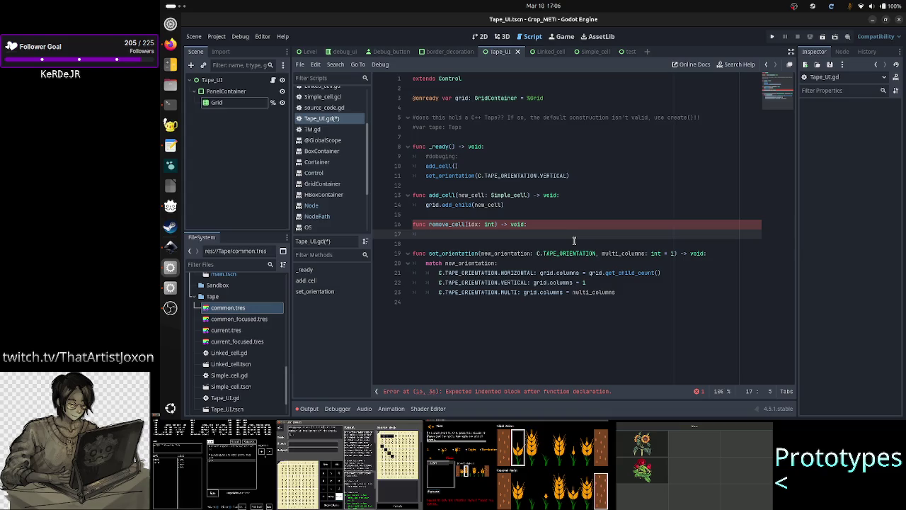
text(cell)
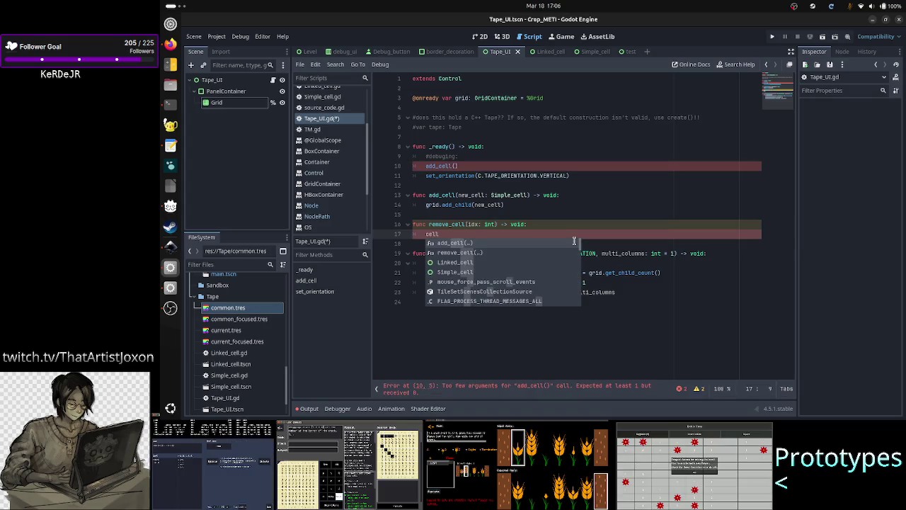
key(BackSpace)
key(BackSpace)
key(BackSpace)
text(va)
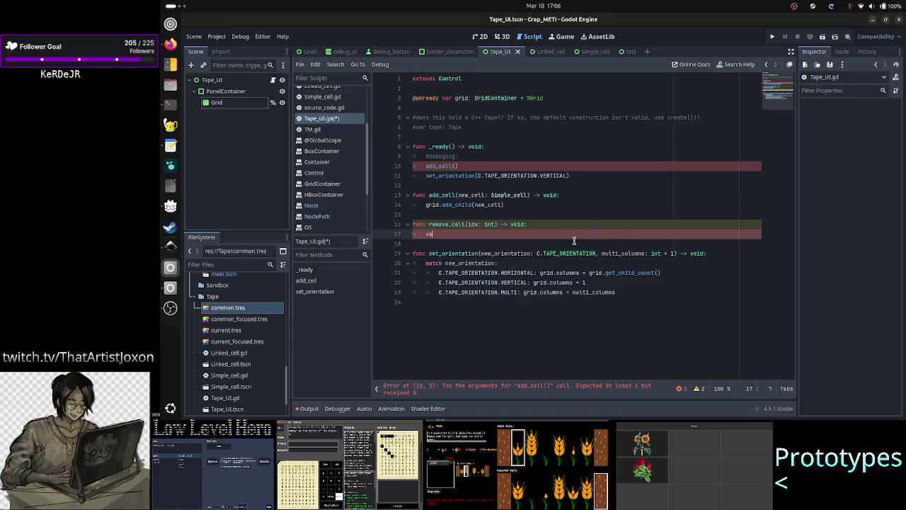
text(r cell: )
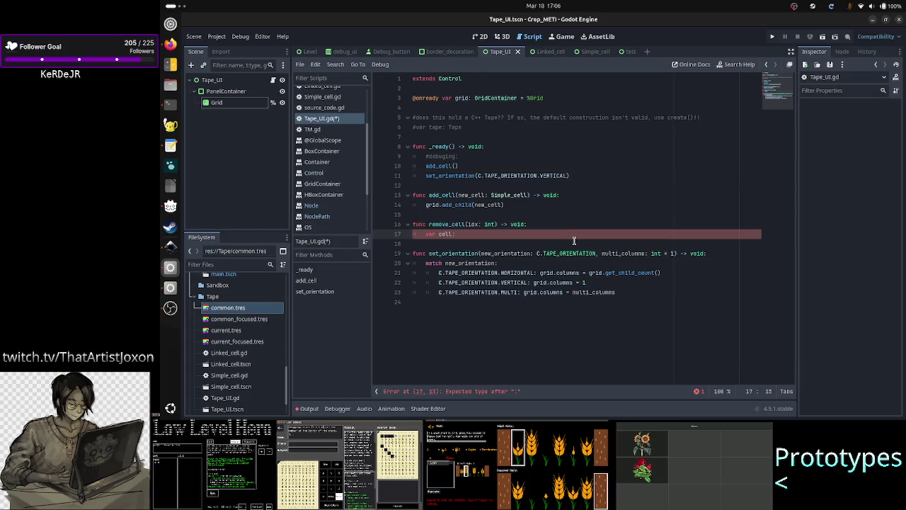
text(Simple_)
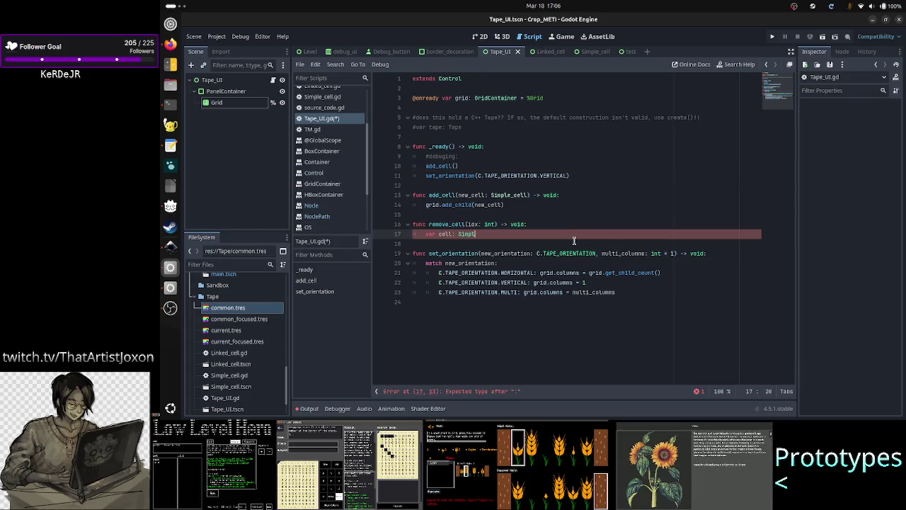
key(Return)
text(= g)
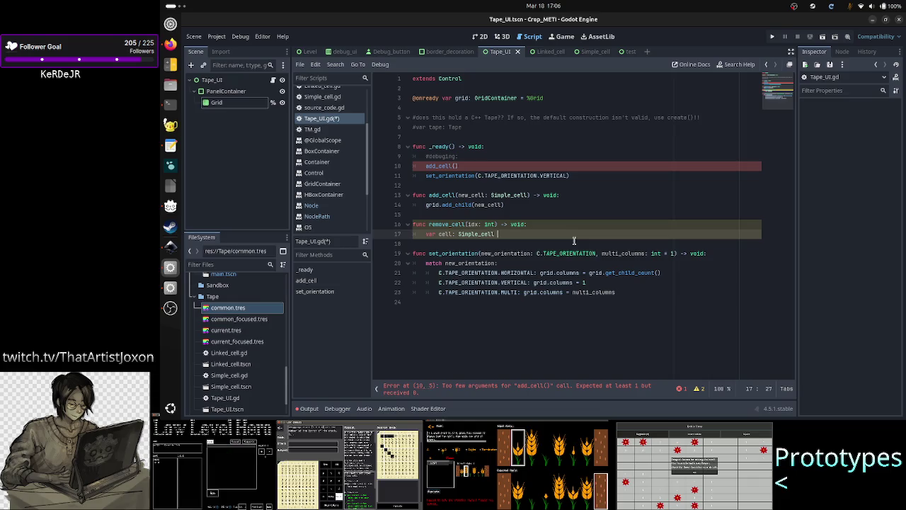
text(rid.)
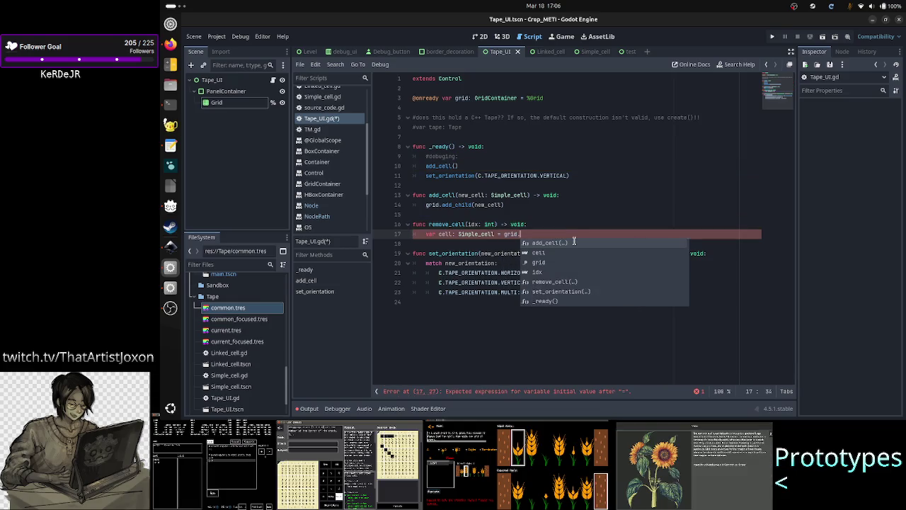
text(ge)
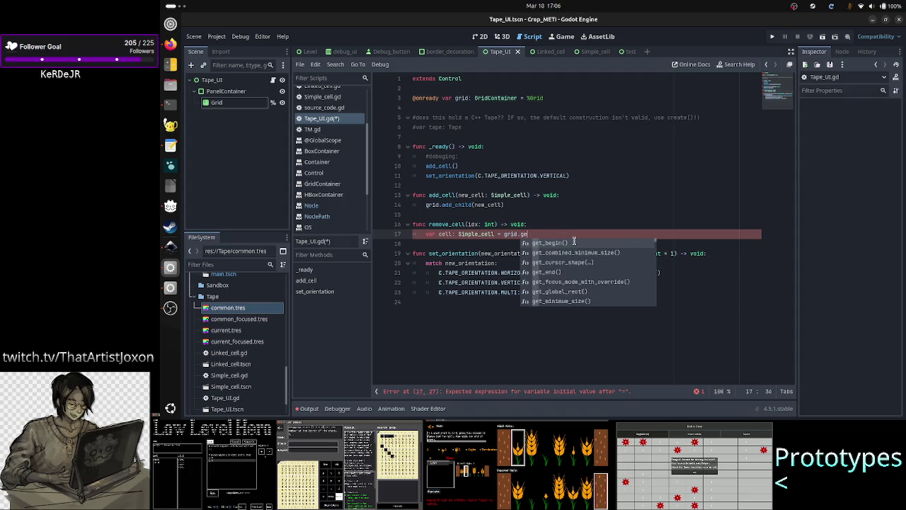
text(t_ch)
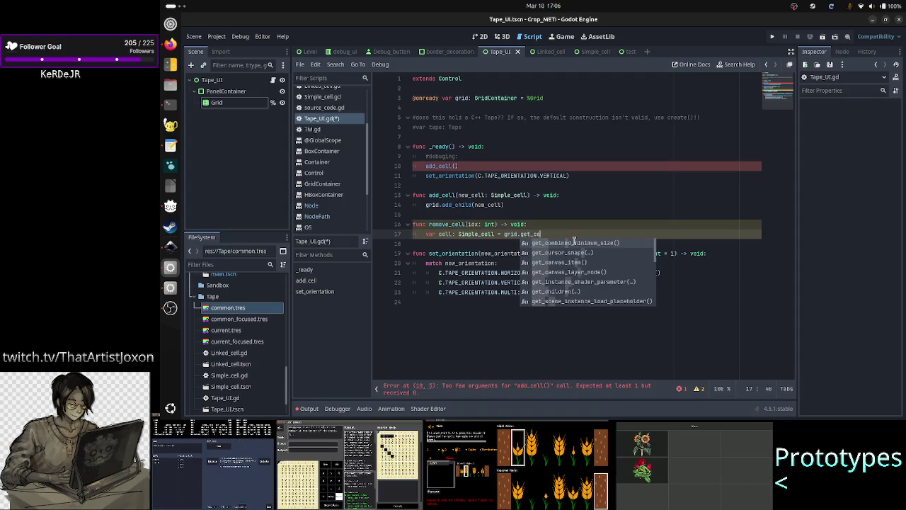
text(il)
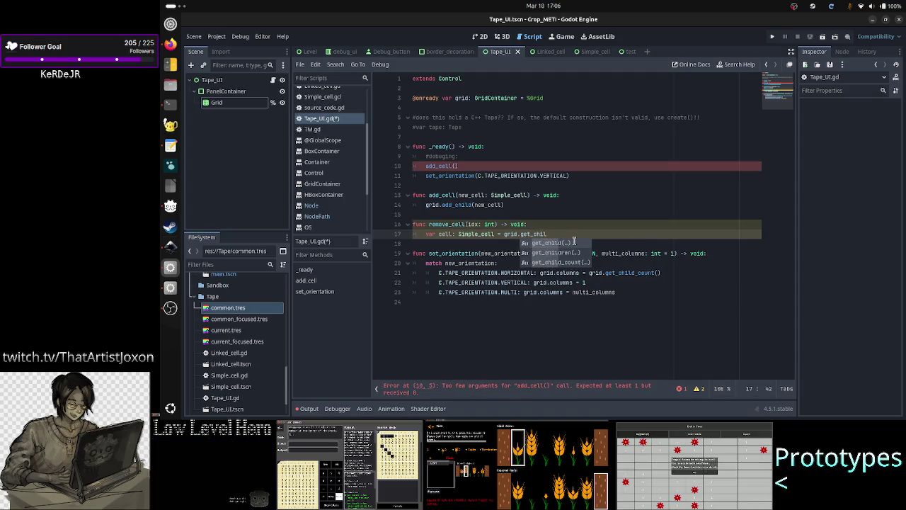
key(Return)
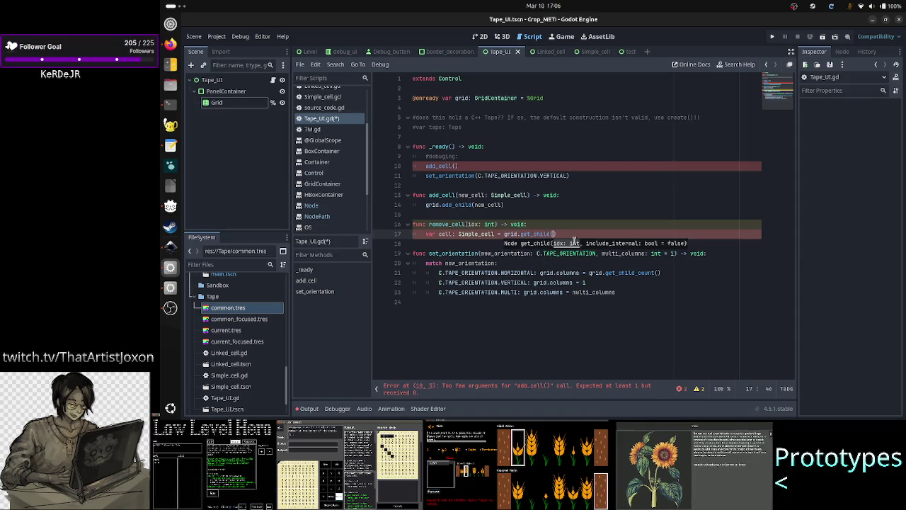
text(idx)
key(Right)
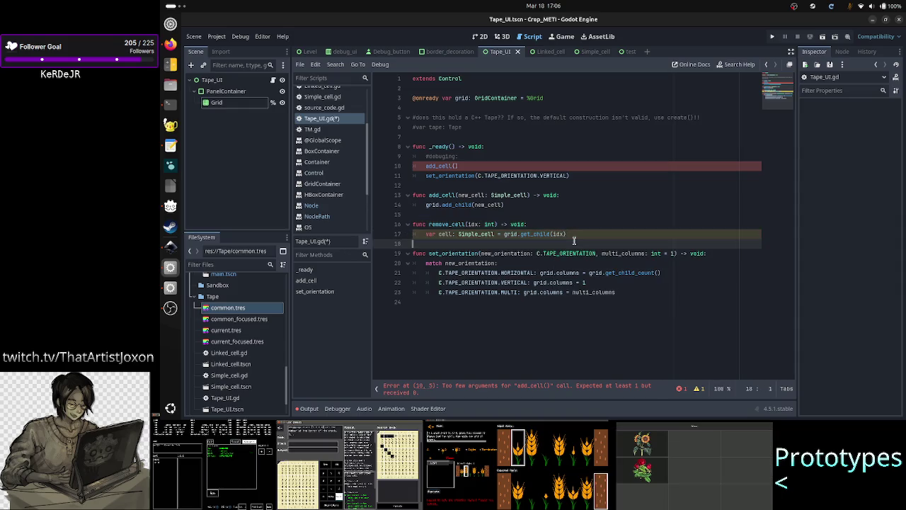
Step: Add a cell.queue_free() line below the get_child call
key(Return)
text(cell.qu)
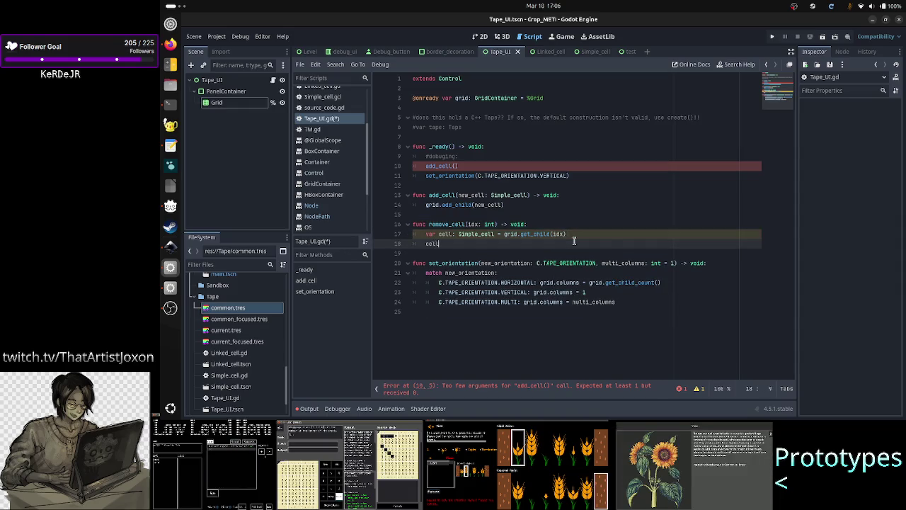
text(eue)
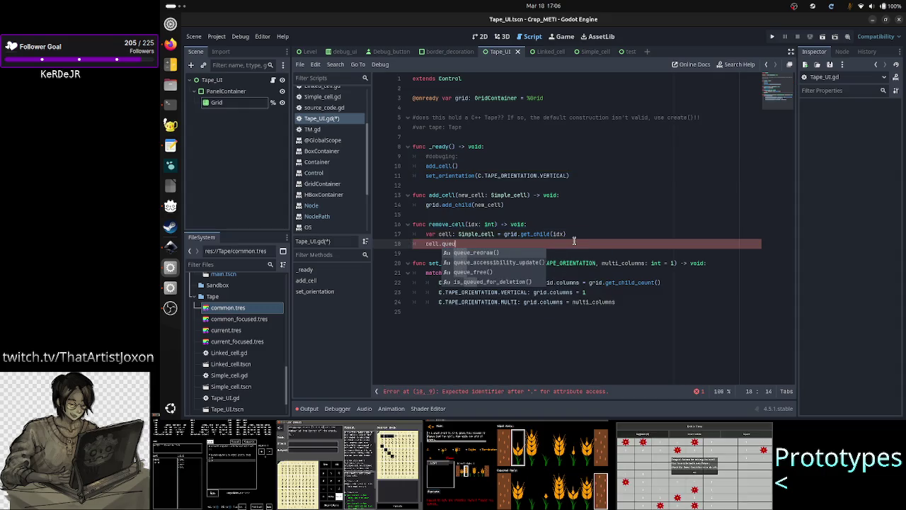
key(Down)
key(Down)
key(Return)
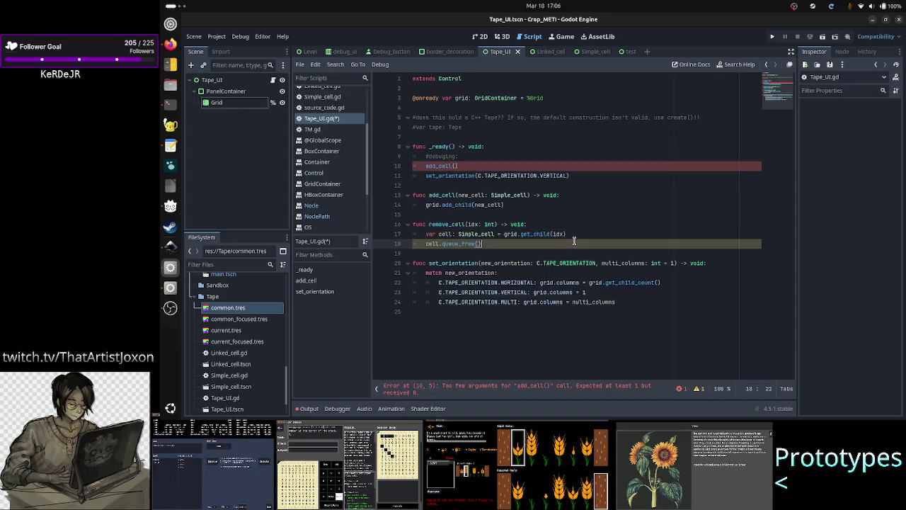
key(Return)
Step: Recheck the grid.get_child line in remove_cell and bring up the Node class help
key(Up)
key(Up)
key(Up)
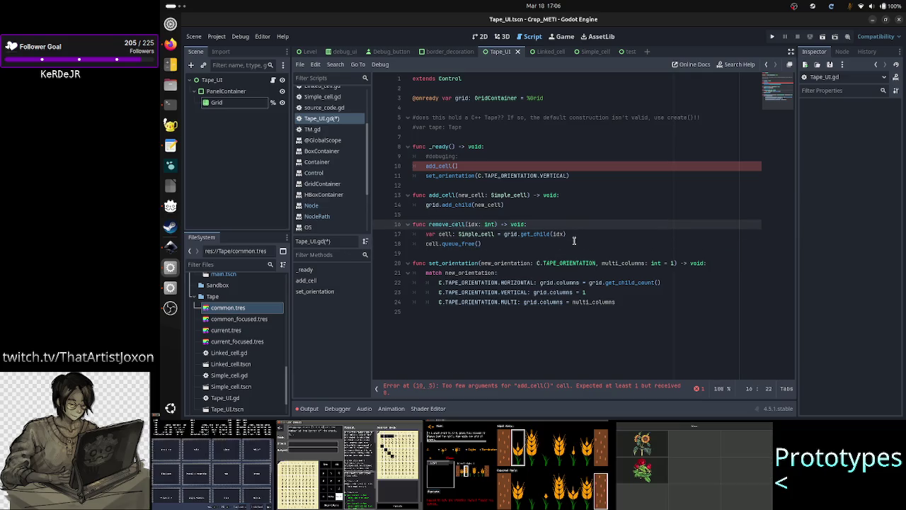
key(Down)
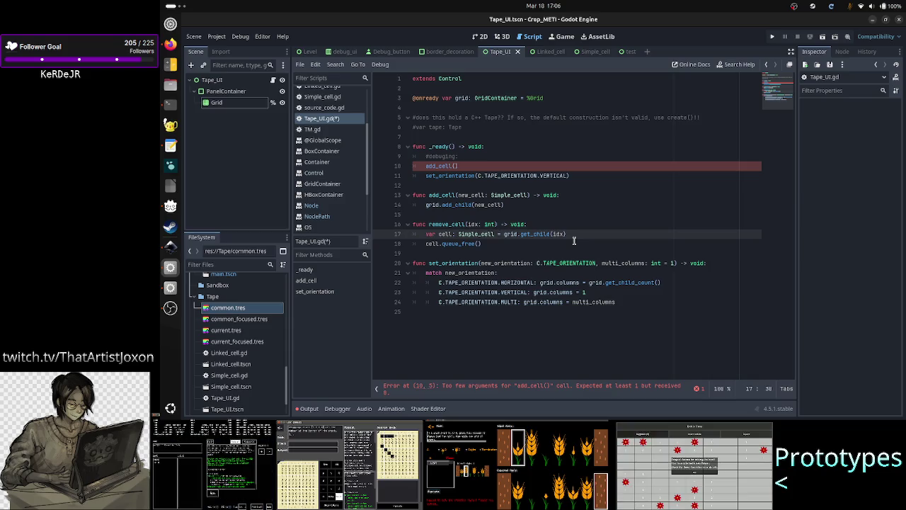
key(ctrl+shift+Right)
key(ctrl+shift+Right)
key(ctrl+shift+Right)
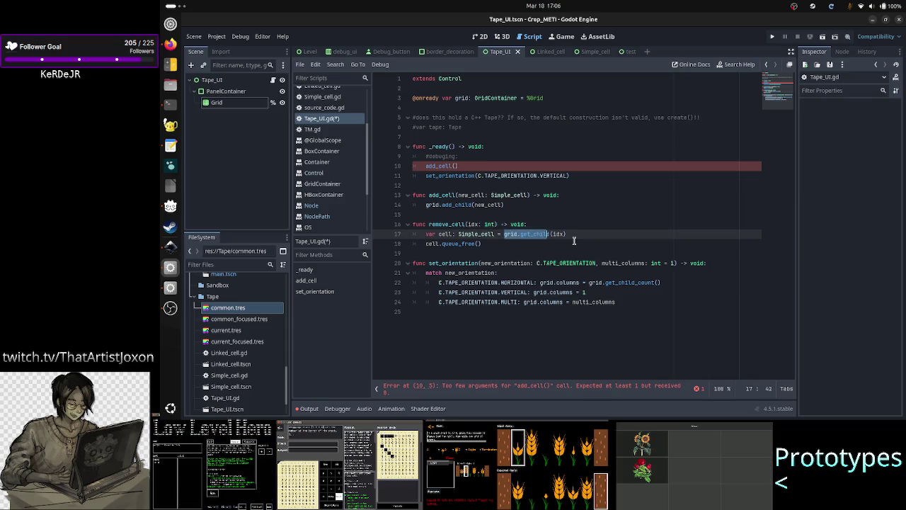
key(Left)
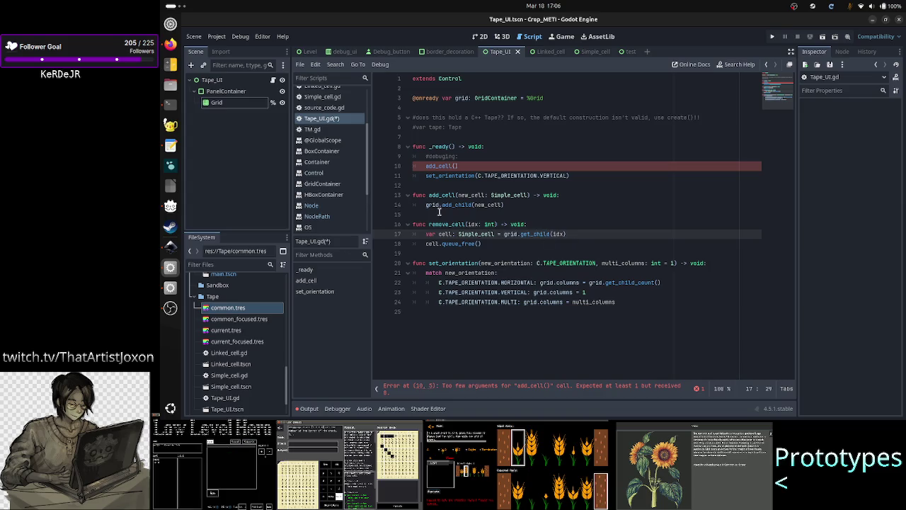
click(331, 209)
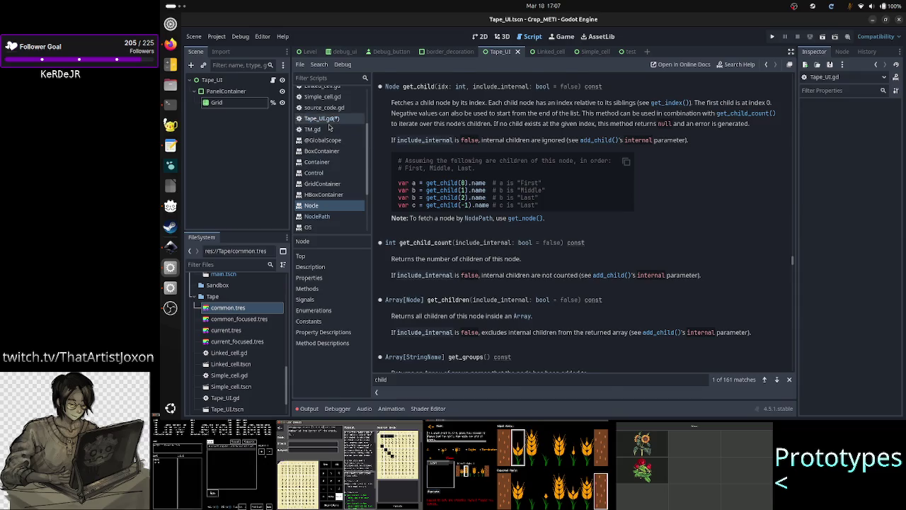
click(324, 118)
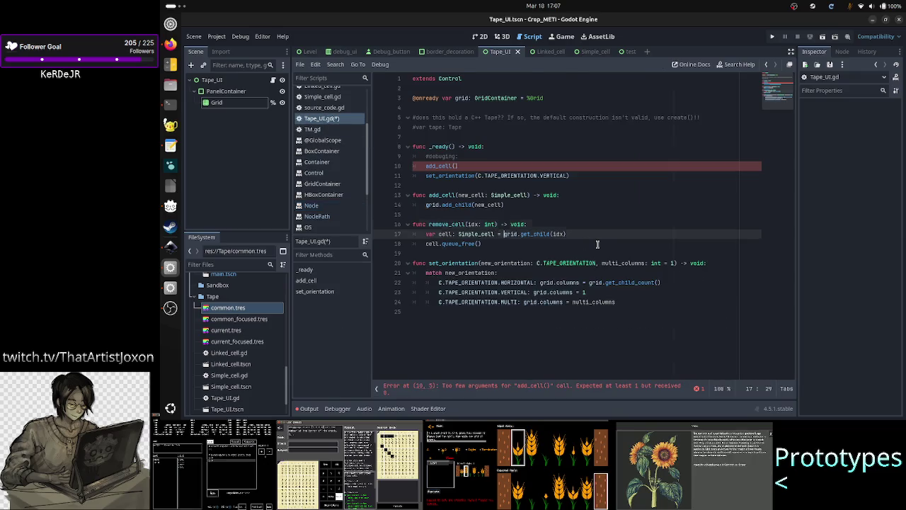
Step: Insert an 'if cell' line after var cell and indent cell.queue_free() beneath it
key(Up)
key(Home)
key(Down)
key(End)
key(Return)
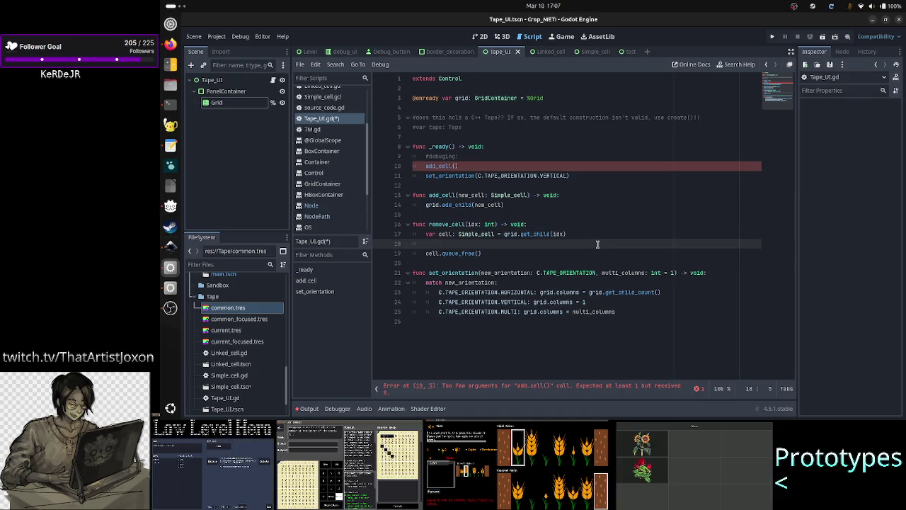
text(if cell:)
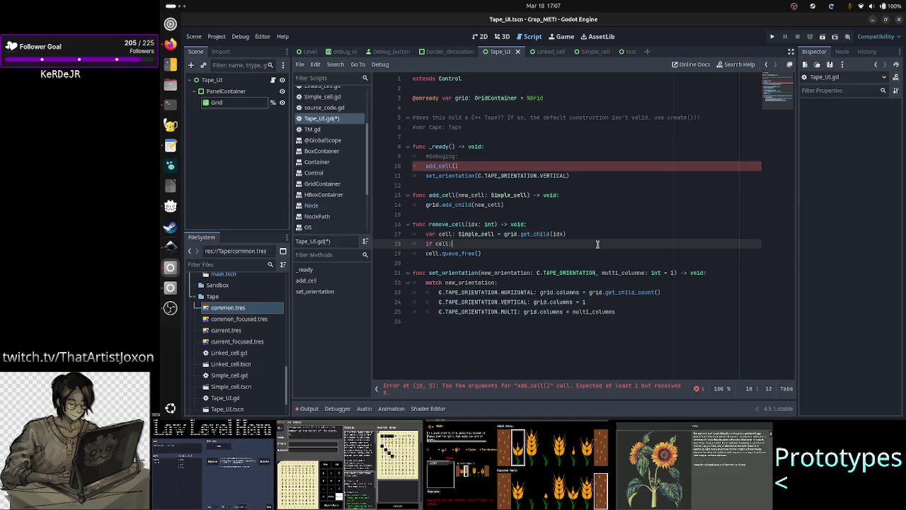
key(Down)
key(Home)
key(Tab)
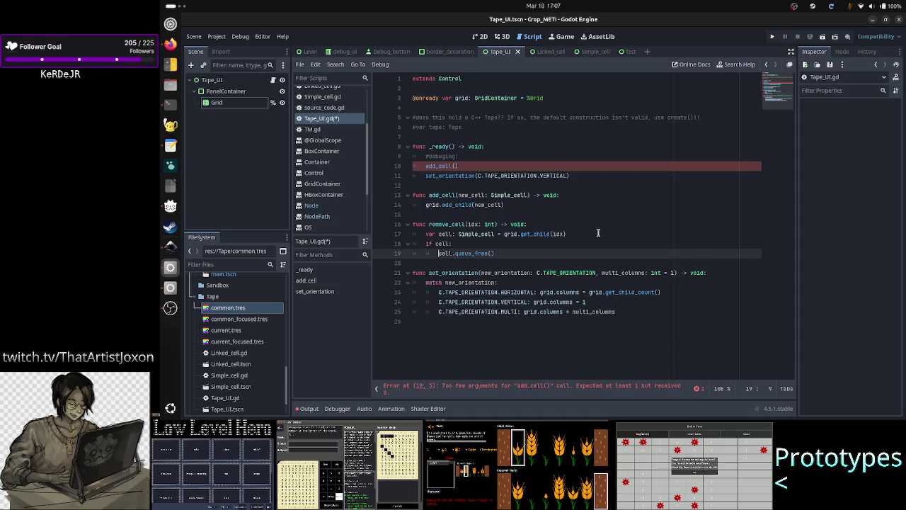
Step: Search the help for 'queue_' and close the search without opening a result
click(740, 73)
text(ge)
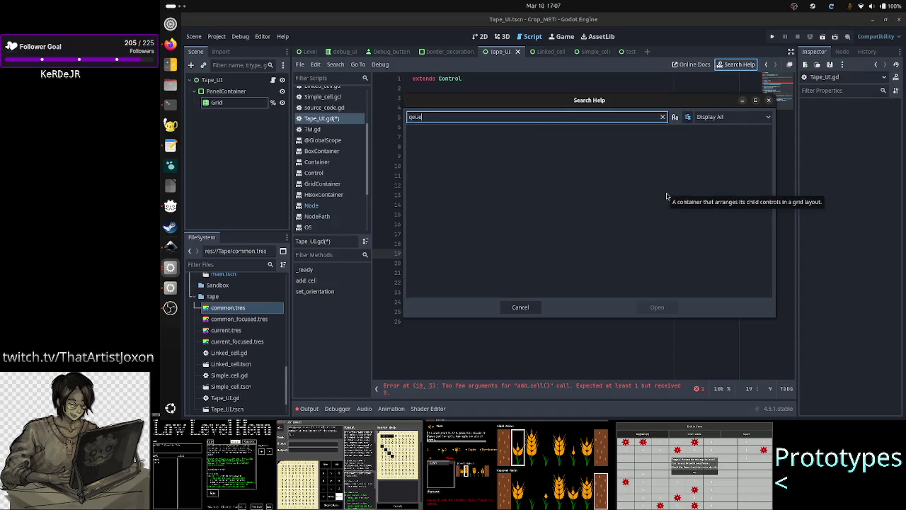
key(BackSpace)
key(BackSpace)
key(BackSpace)
text(ueue_)
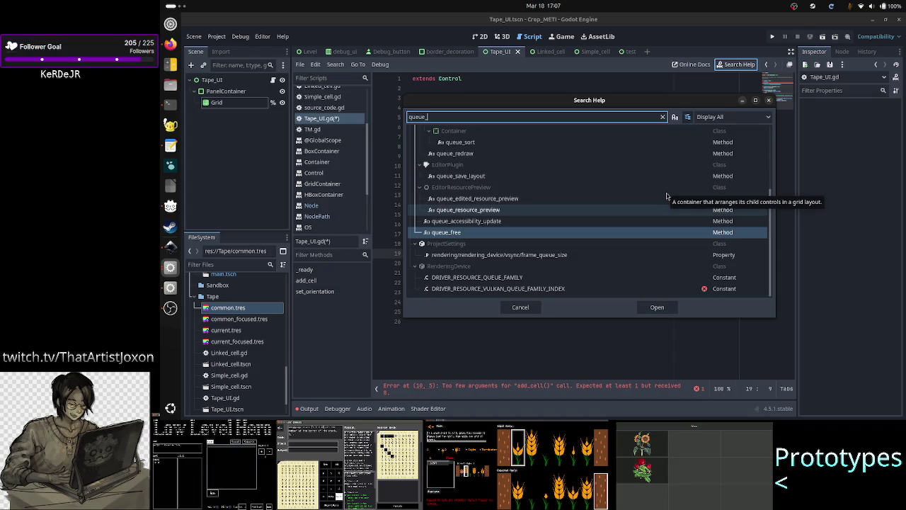
key(BackSpace)
key(BackSpace)
key(BackSpace)
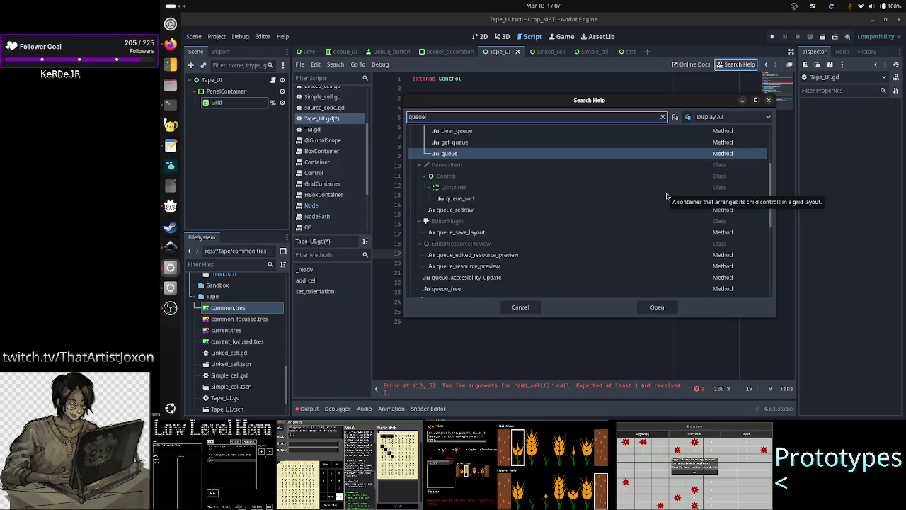
key(Escape)
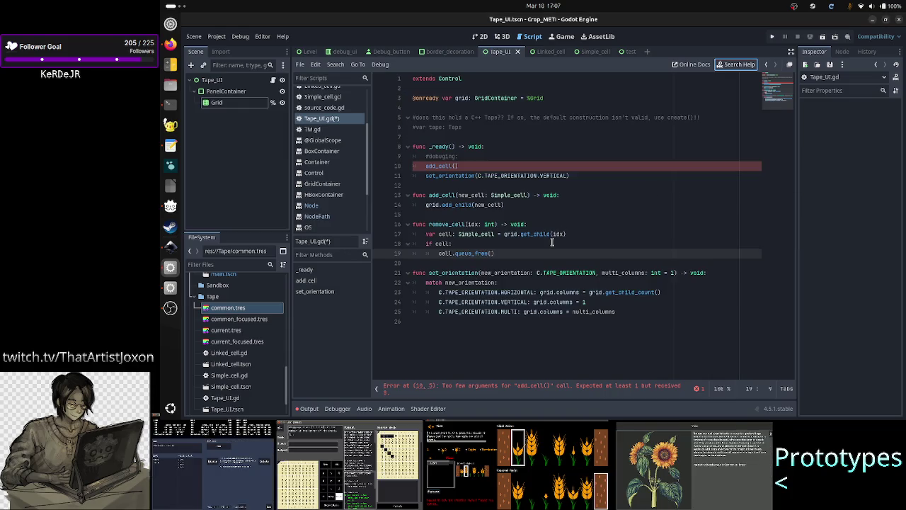
Step: Add extra blank lines after the commented-out var tape line, pushing _ready to line 9
click(530, 255)
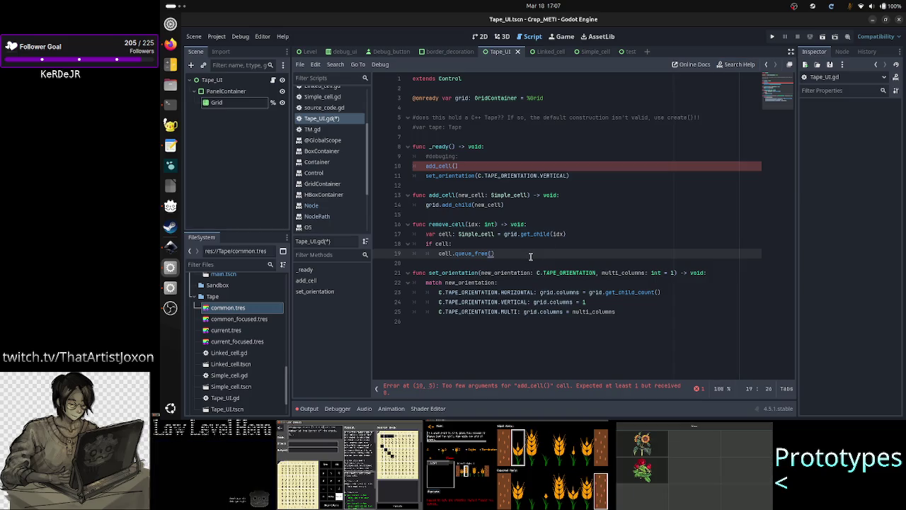
key(Up)
key(Up)
key(Up)
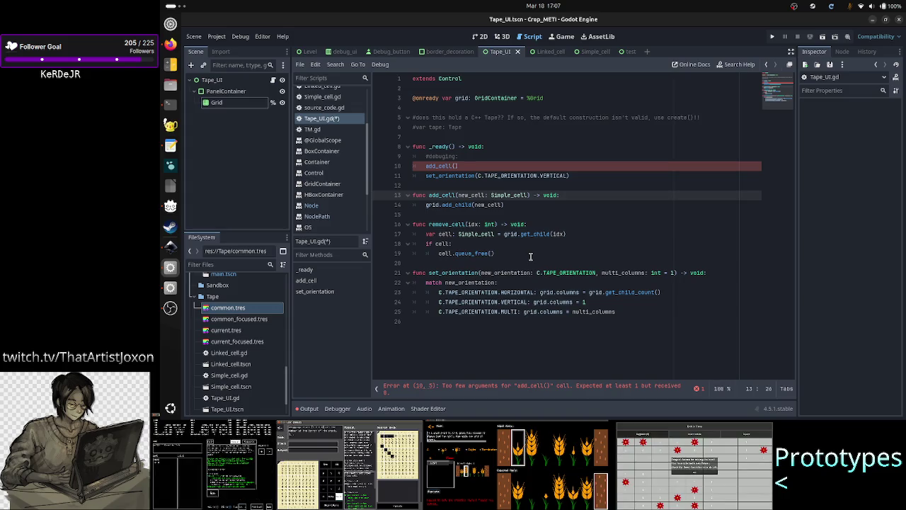
key(Down)
key(Down)
key(Down)
key(shift+Left)
key(shift+Left)
key(shift+Left)
key(shift+Left)
key(shift+Left)
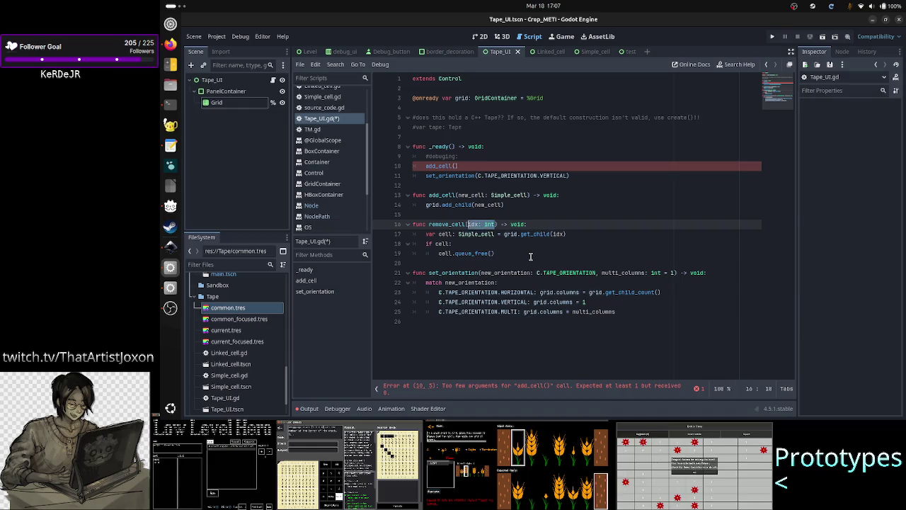
key(Up)
key(Up)
key(Up)
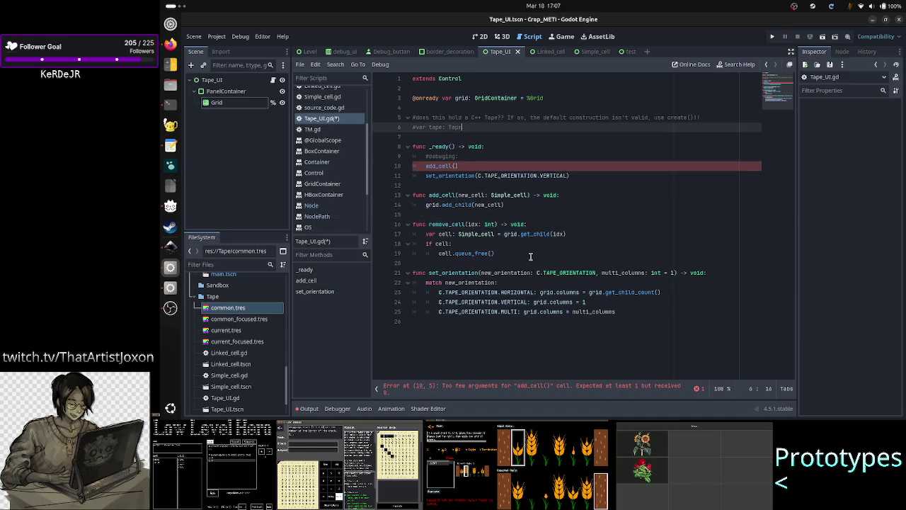
key(Return)
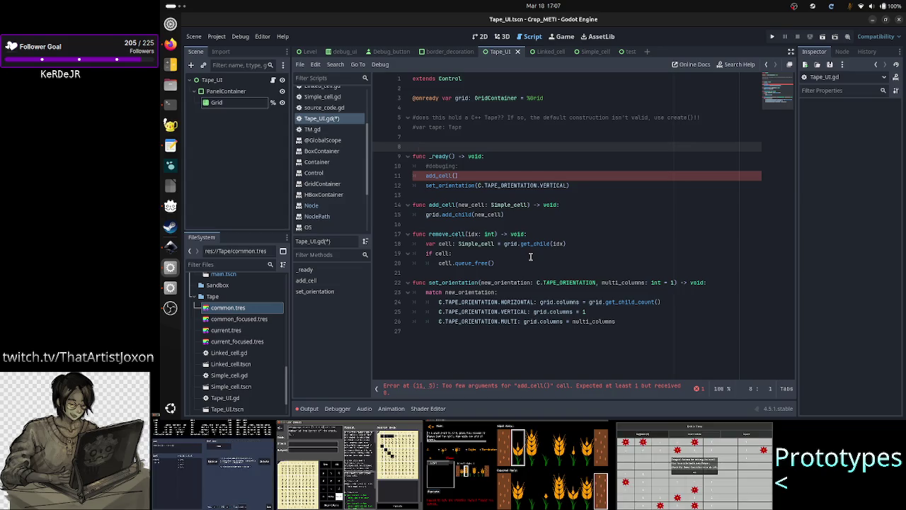
key(Return)
key(Up)
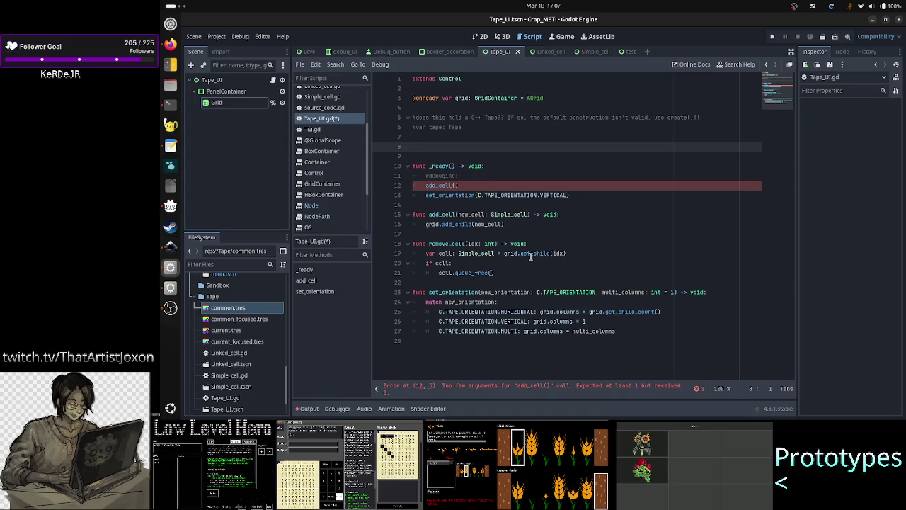
click(336, 210)
key(ctrl+f)
text(get_)
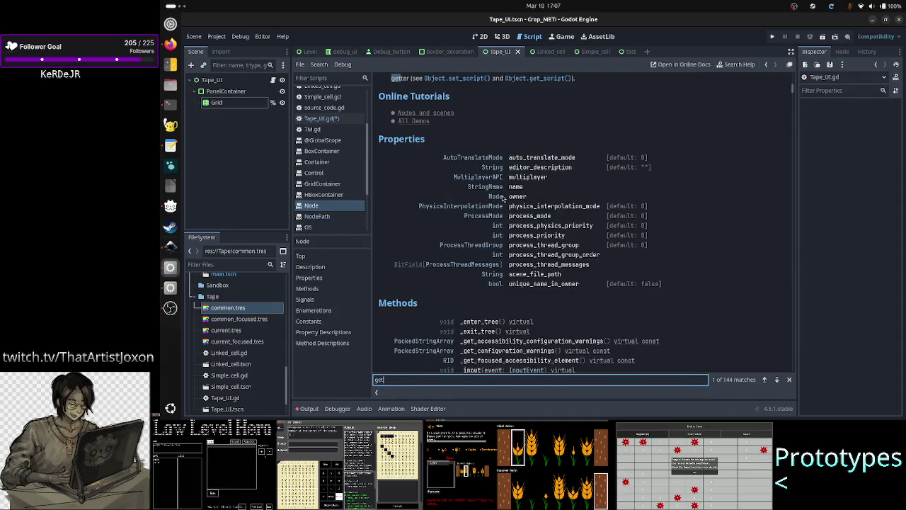
text(childr)
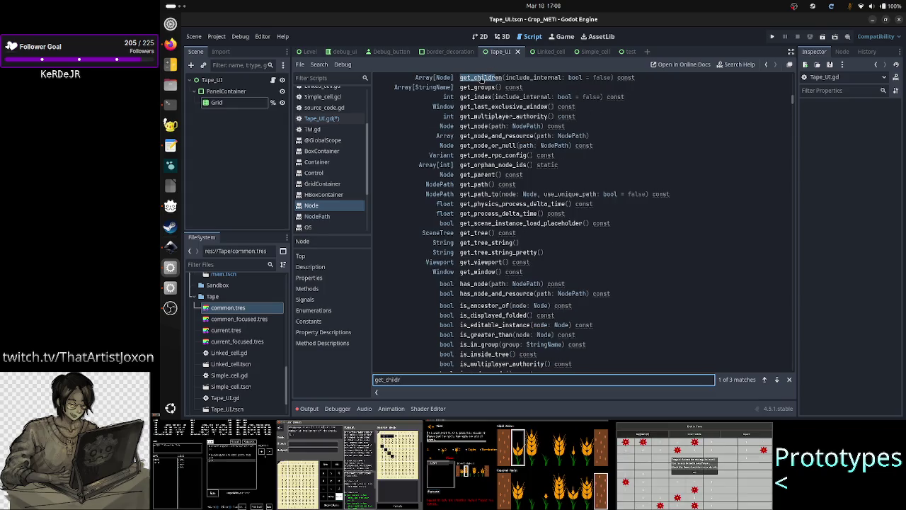
click(481, 78)
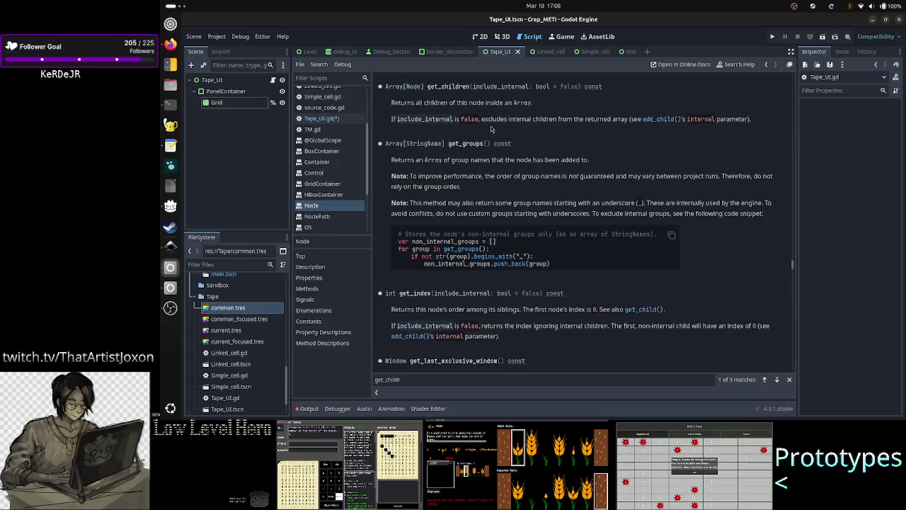
click(322, 118)
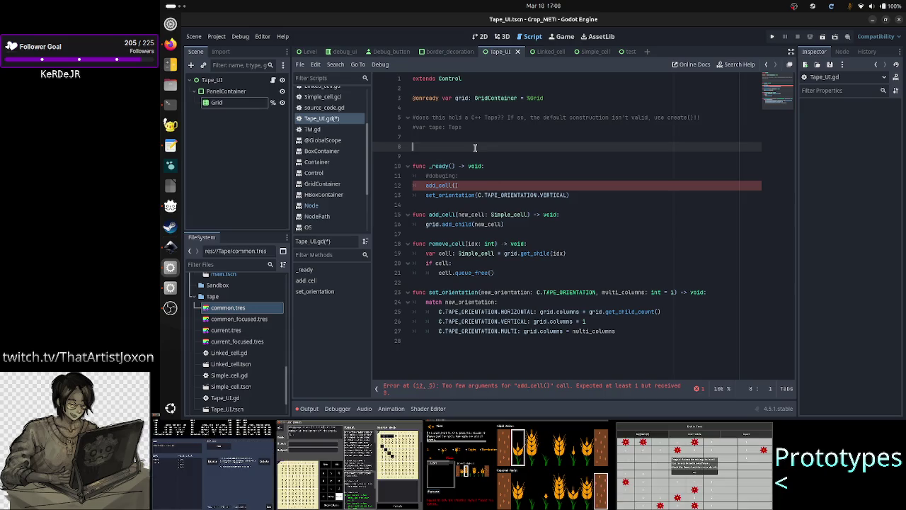
Step: Leave a stray L on line 8 of Tape_UI.gd and dismiss the autocomplete list
text(L)
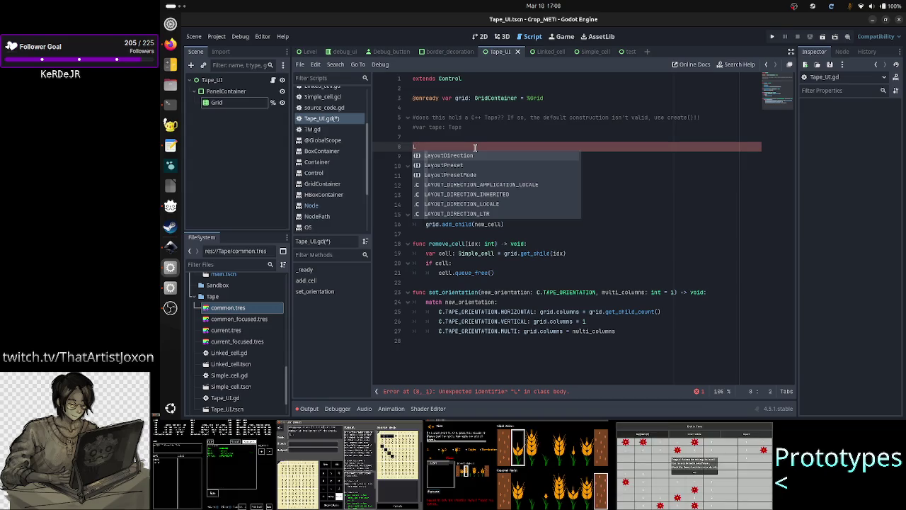
key(BackSpace)
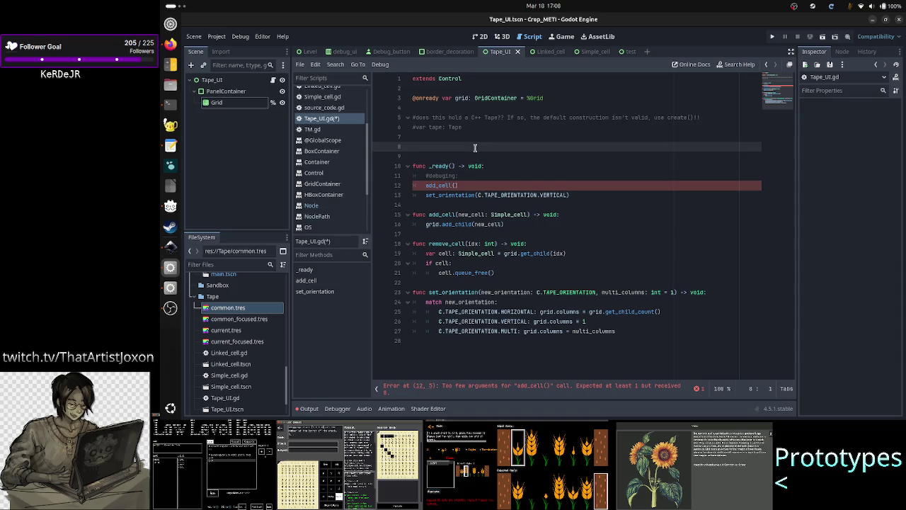
text(L)
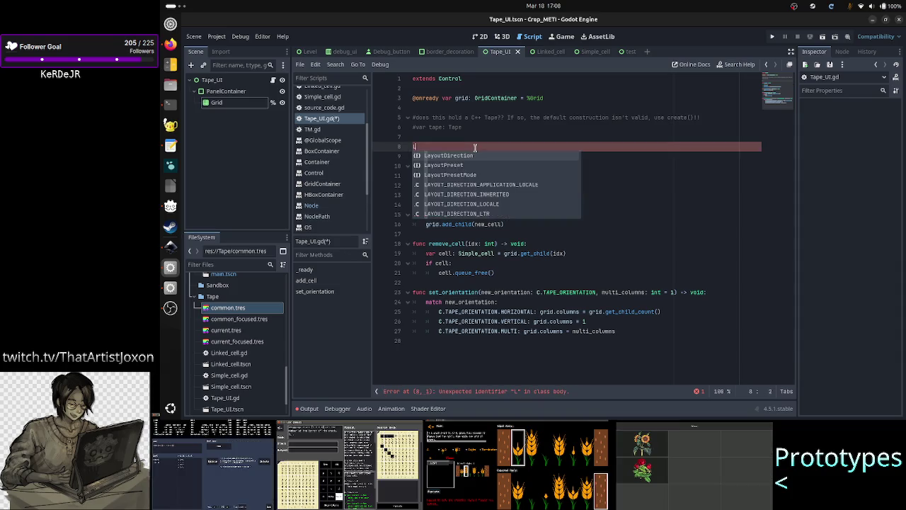
key(Escape)
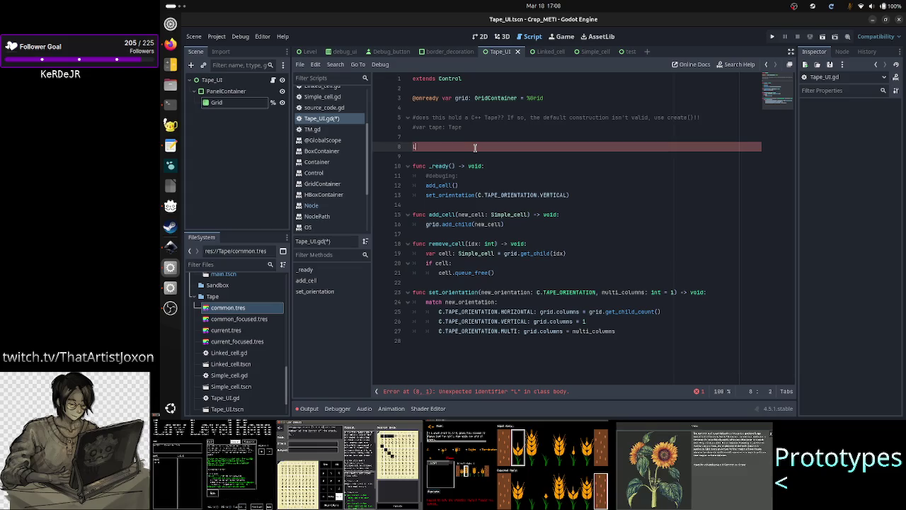
Step: Browse the script from _ready down through remove_cell and add_cell, ending on line 9
key(Down)
key(Down)
key(Down)
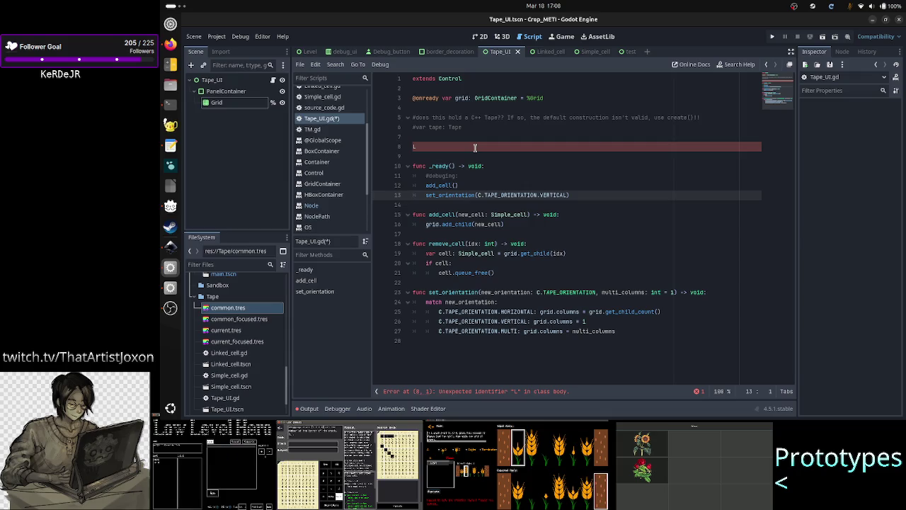
key(Up)
key(Up)
key(Up)
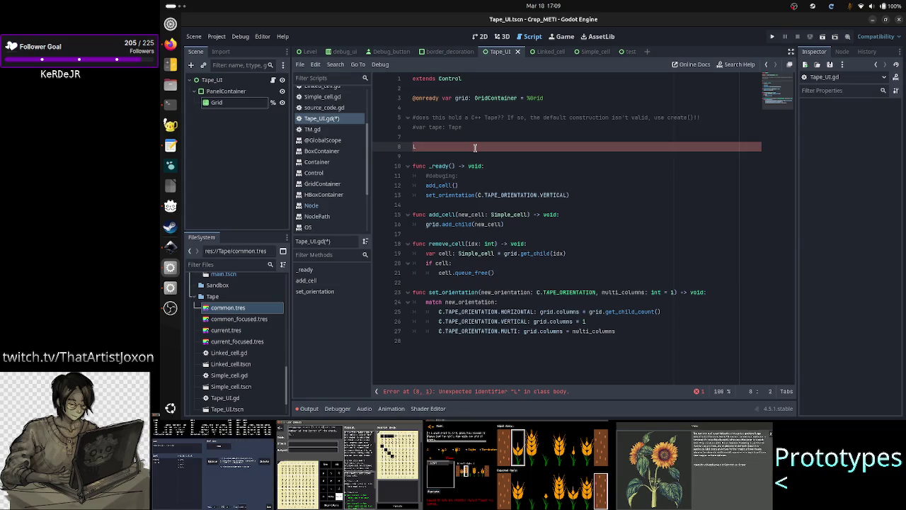
key(Down)
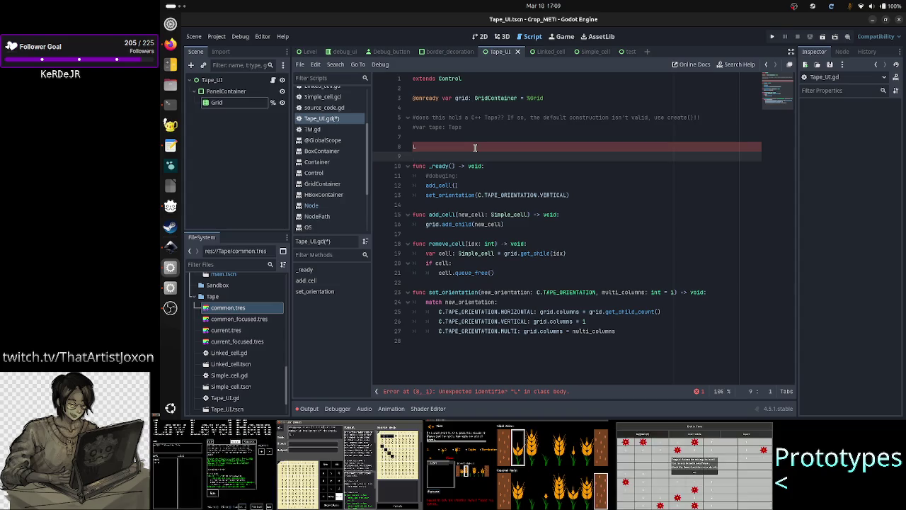
key(Down)
key(Down)
key(Down)
key(Up)
key(Up)
key(Up)
key(Up)
key(Down)
key(Down)
key(Down)
key(Up)
key(Up)
key(Up)
key(Down)
key(Down)
key(Down)
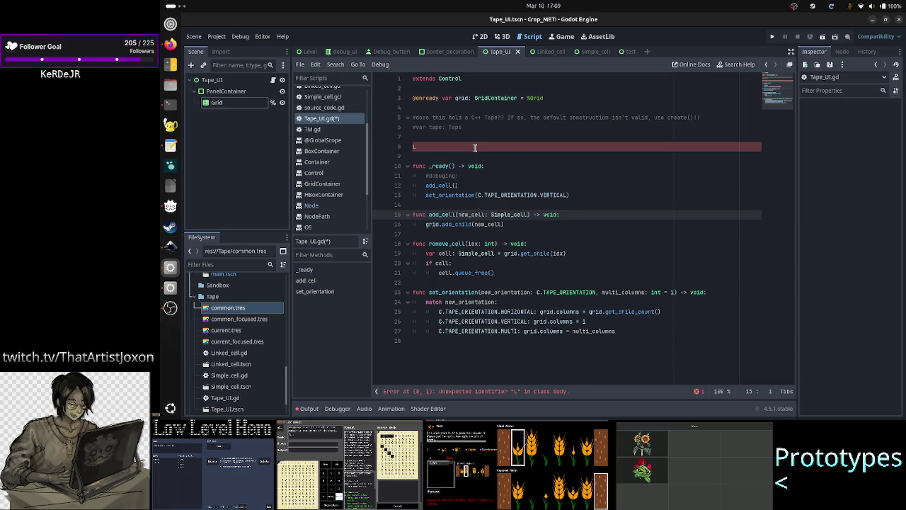
key(Up)
key(Up)
key(Up)
key(Up)
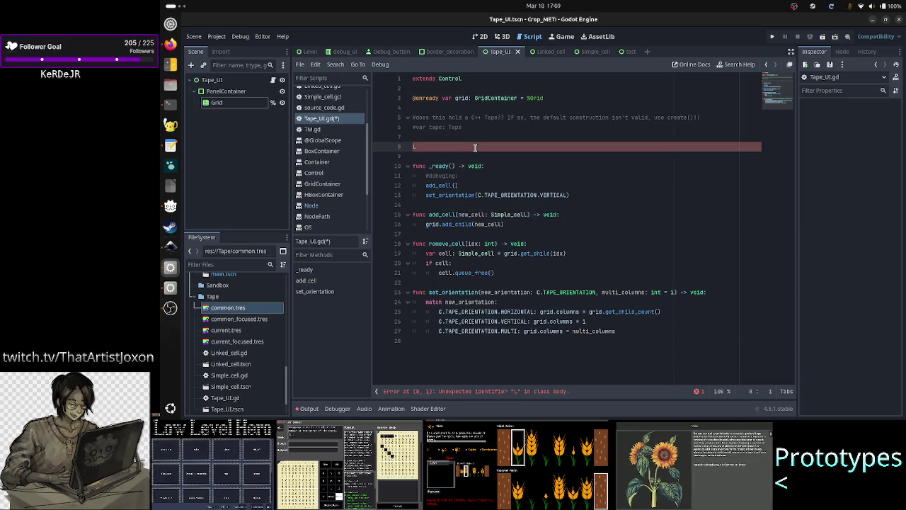
key(Down)
key(Down)
key(Up)
key(Up)
key(Up)
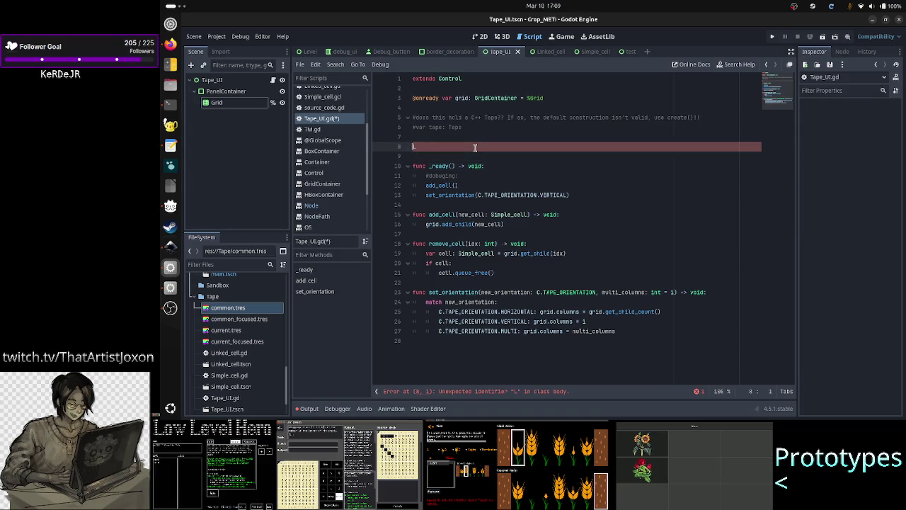
Step: Replace the stray L with a comment: 'columns, cells, current idx -> find neighbors, switch idx to a neighbor'
key(Delete)
text(columns)
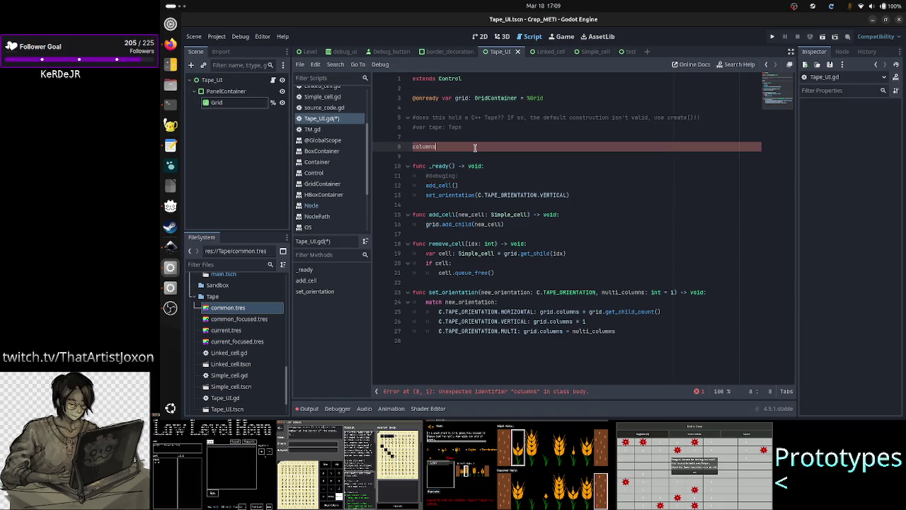
text(, )
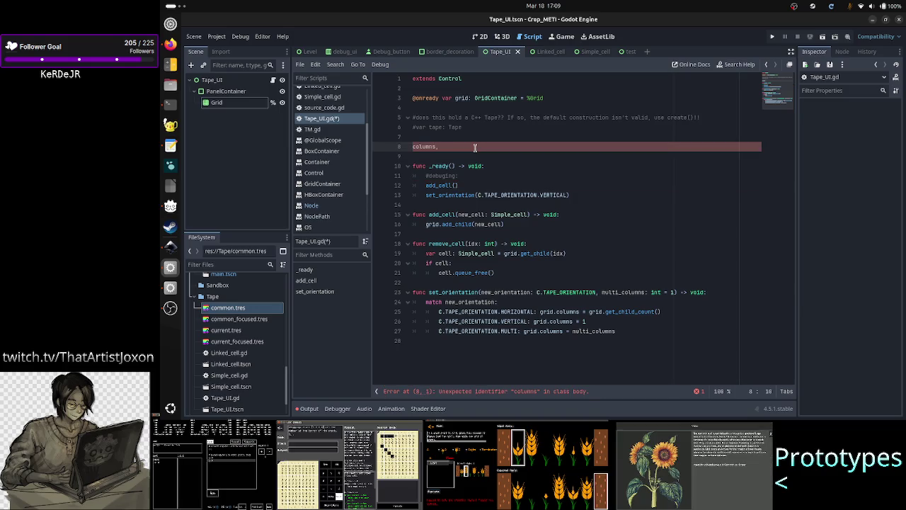
text(cells, current idx -> )
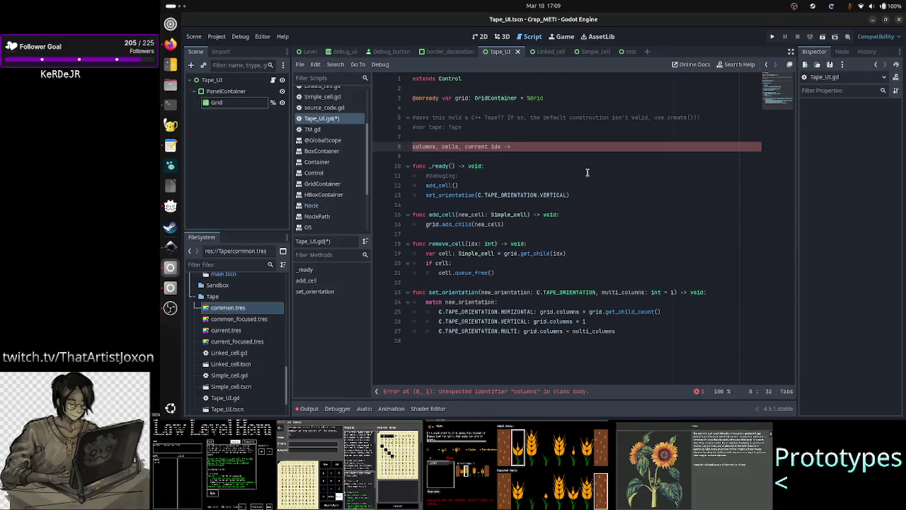
text(find neighbors)
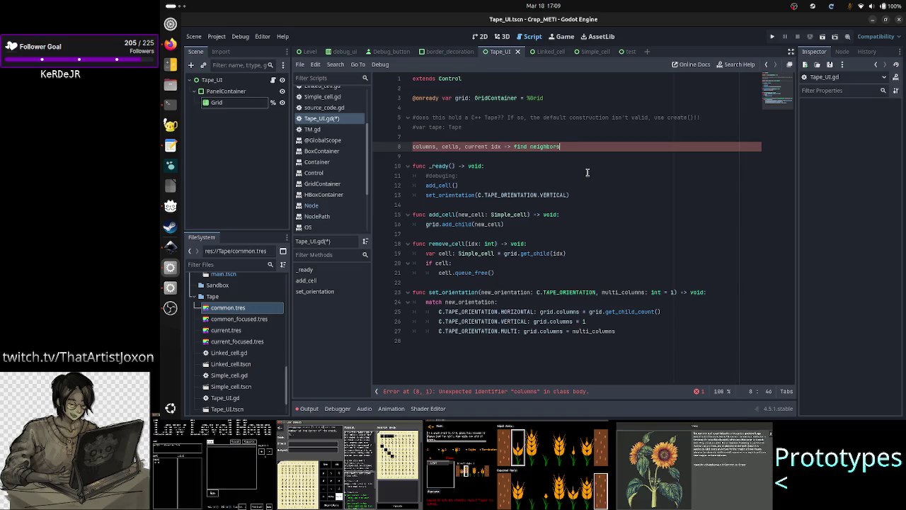
text(, )
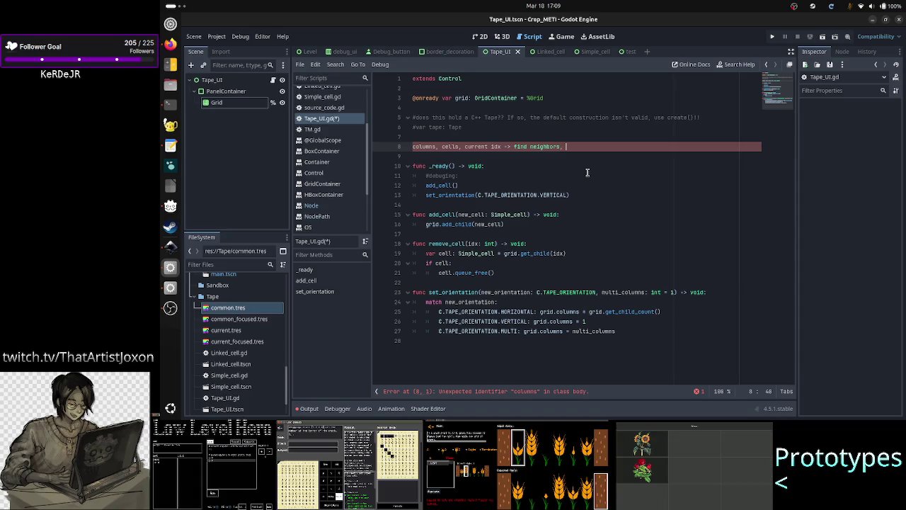
text(switch)
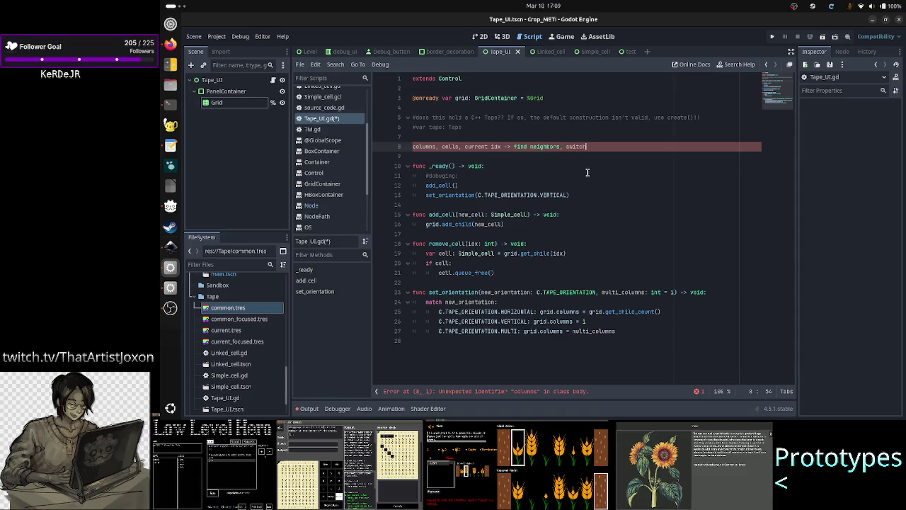
text( idx to a )
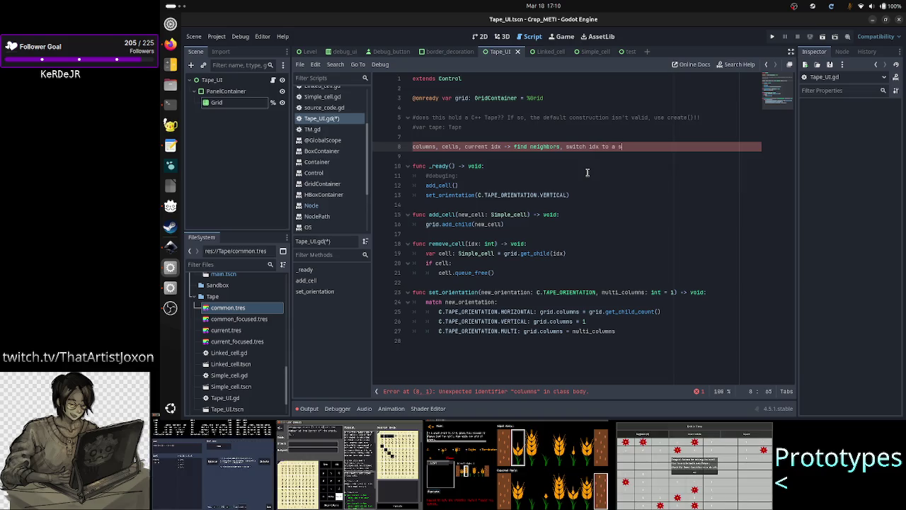
text(neighbo)
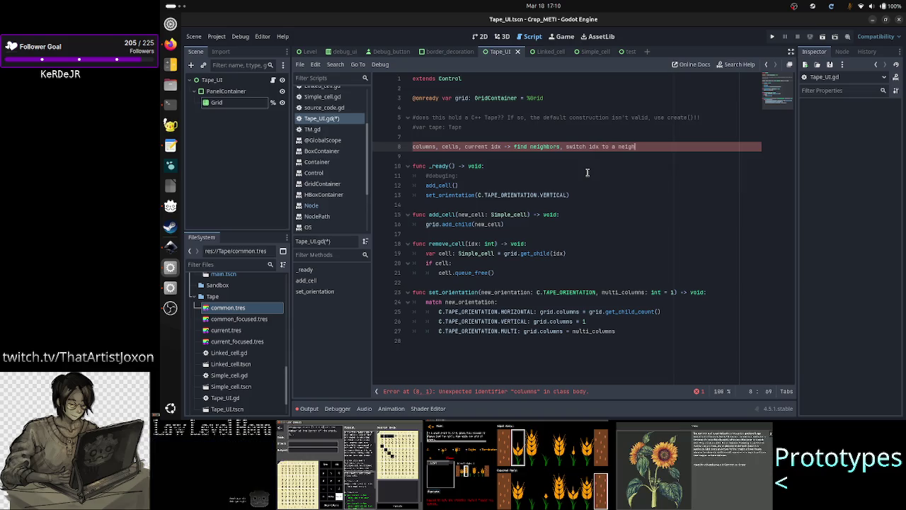
text(r)
key(Home)
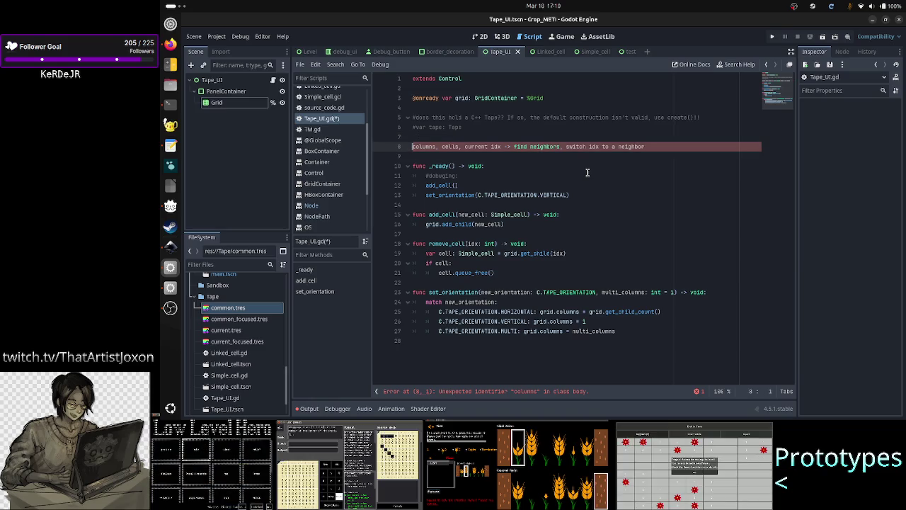
key(ctrl+k)
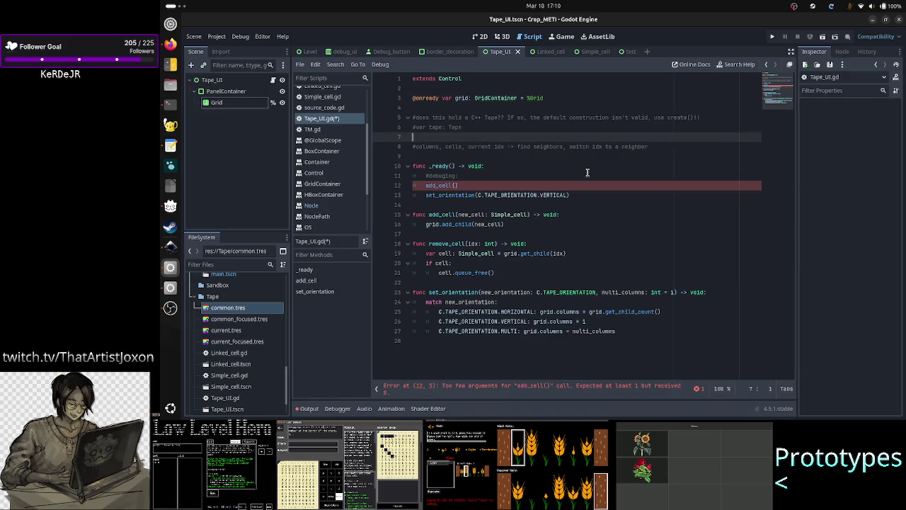
Step: Review the comments above the note and save Tape_UI.gd
key(Up)
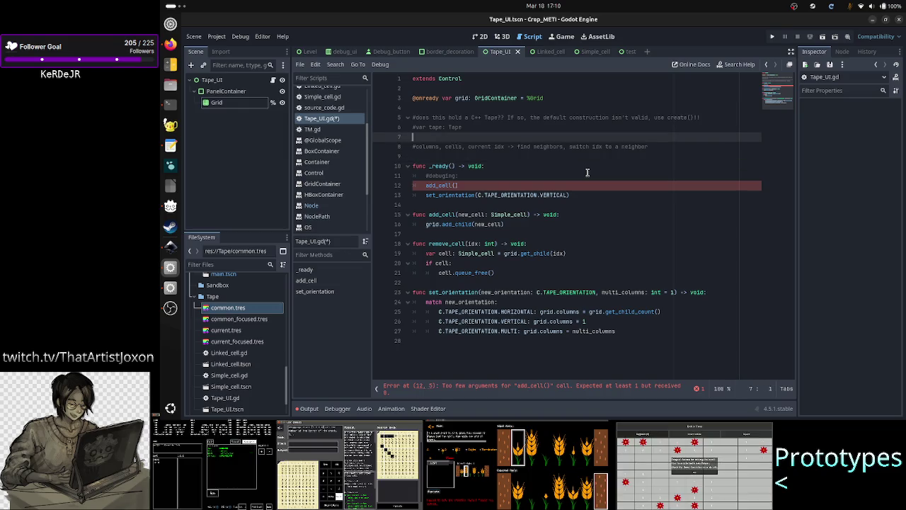
key(Up)
key(Up)
key(Up)
key(Down)
key(Down)
key(Down)
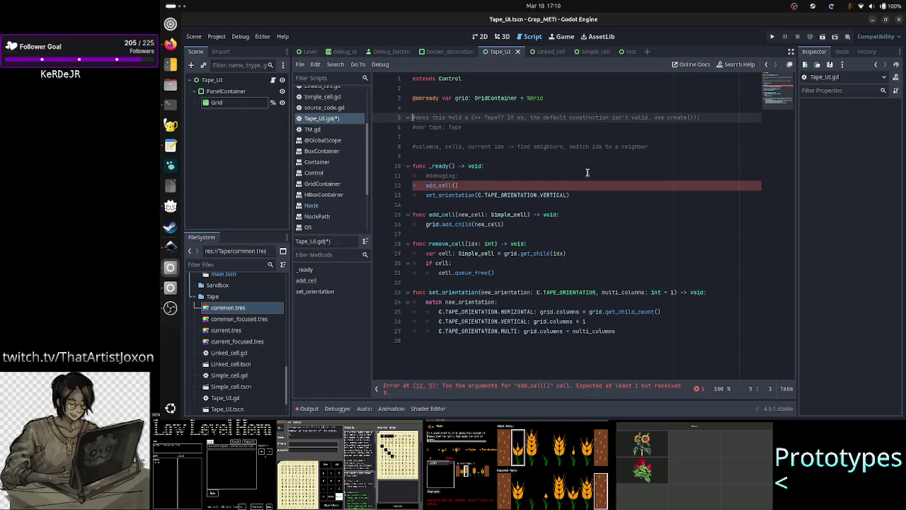
key(Up)
key(Up)
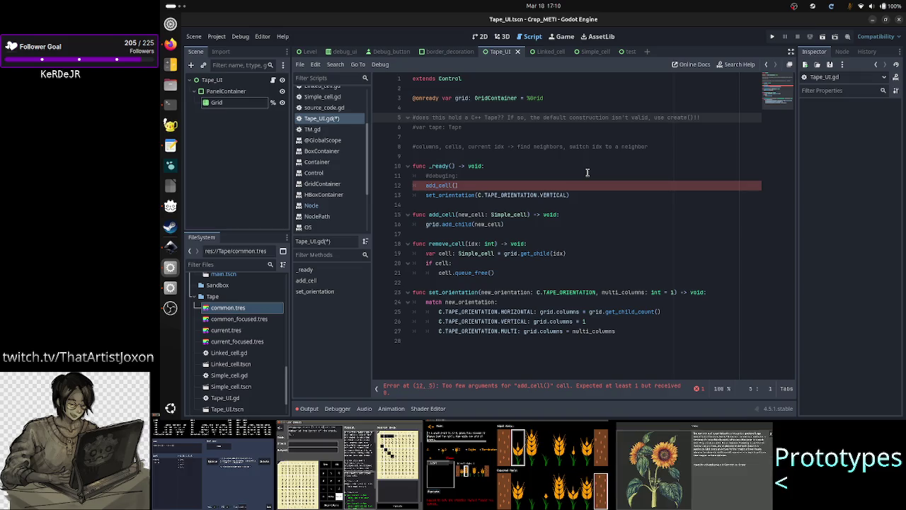
key(ctrl+s)
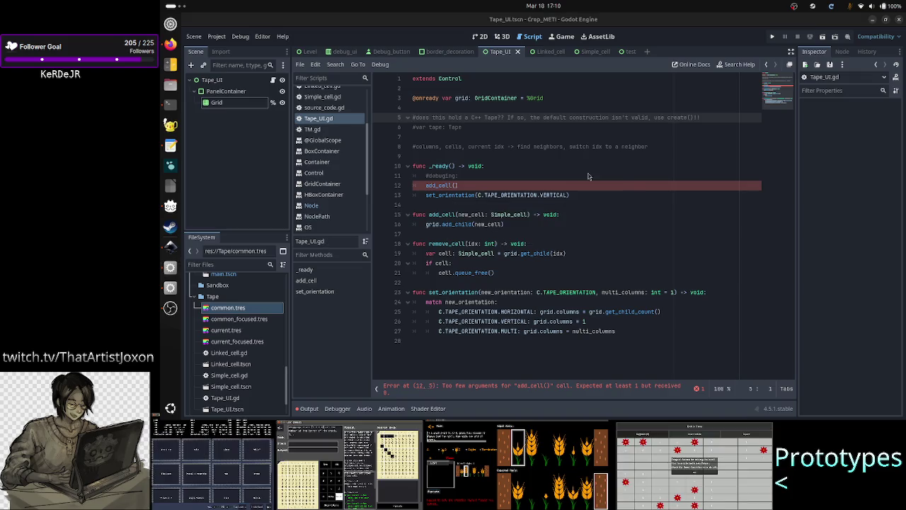
Step: Switch to the terminal and rerun the command that views Tape.h
key(alt+Tab)
key(Tab)
key(Up)
key(Return)
Step: Scroll through Tape.h and select the std::vector<String> cells declaration
scroll(406, 248, down, 1)
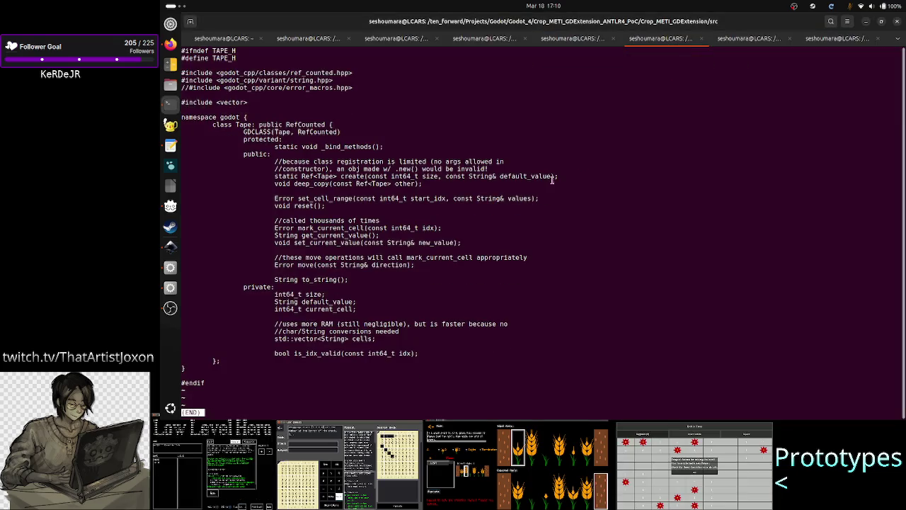
triple_click(223, 111)
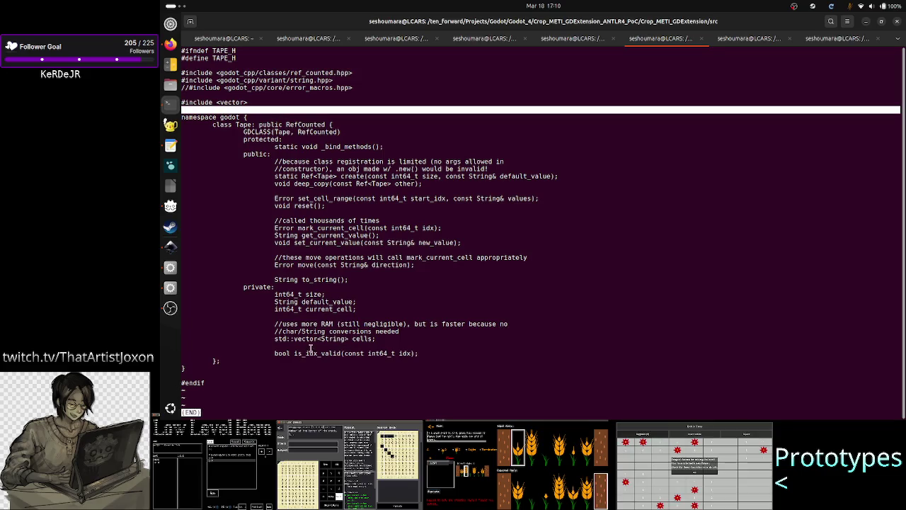
mouse_move(282, 338)
mouse_down()
mouse_move(305, 347)
mouse_move(375, 340)
mouse_up()
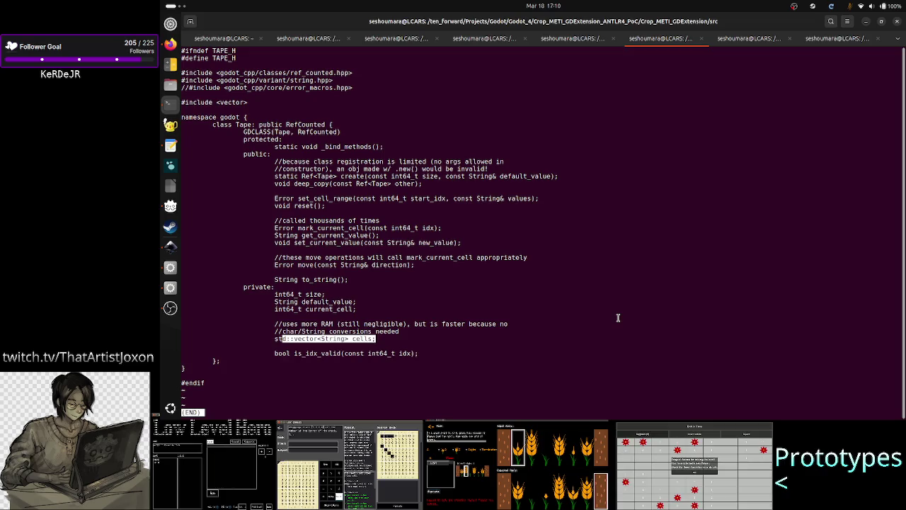
Step: Back in Tape_UI.gd, revise the line 8 comment so it ends 'switch idx to a neighbor using math'
key(alt+Tab)
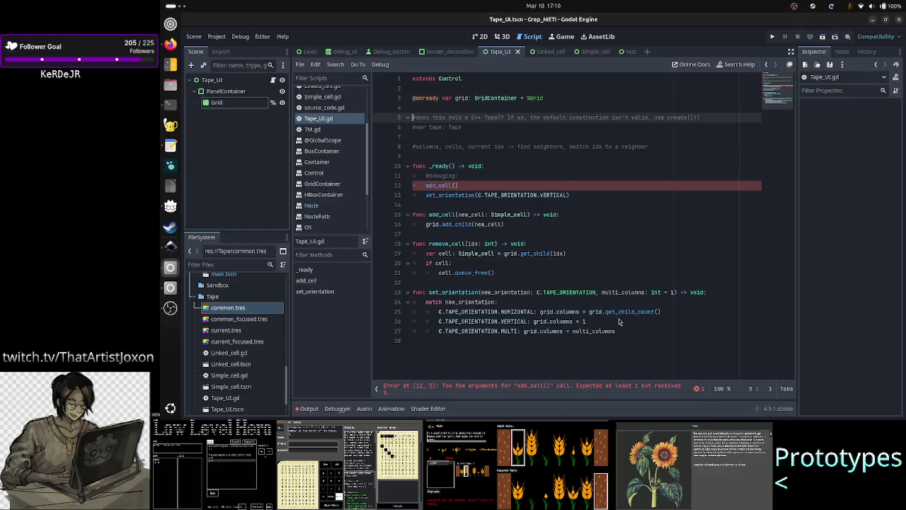
key(Down)
key(Down)
key(Down)
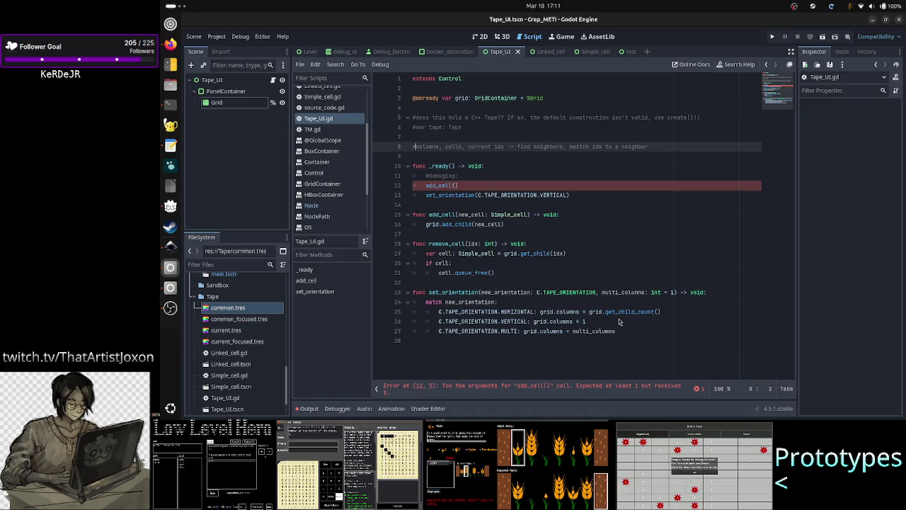
text(from )
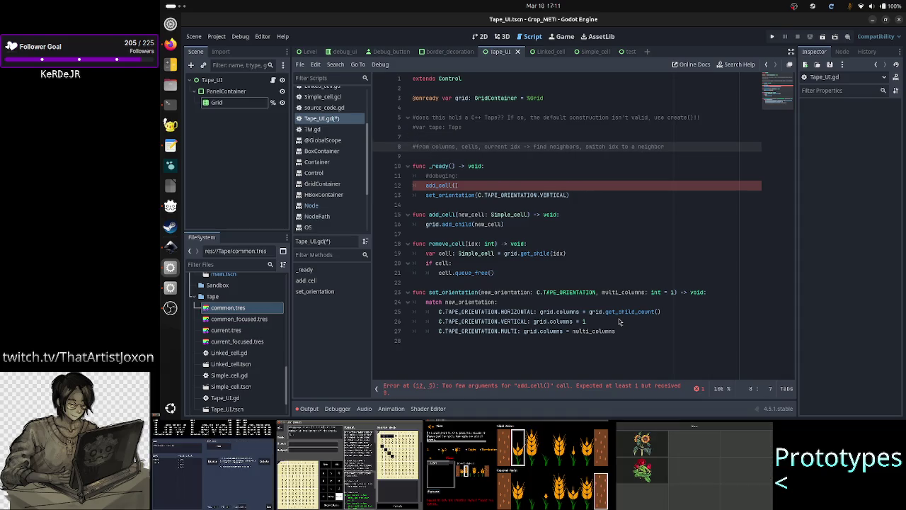
text(->)
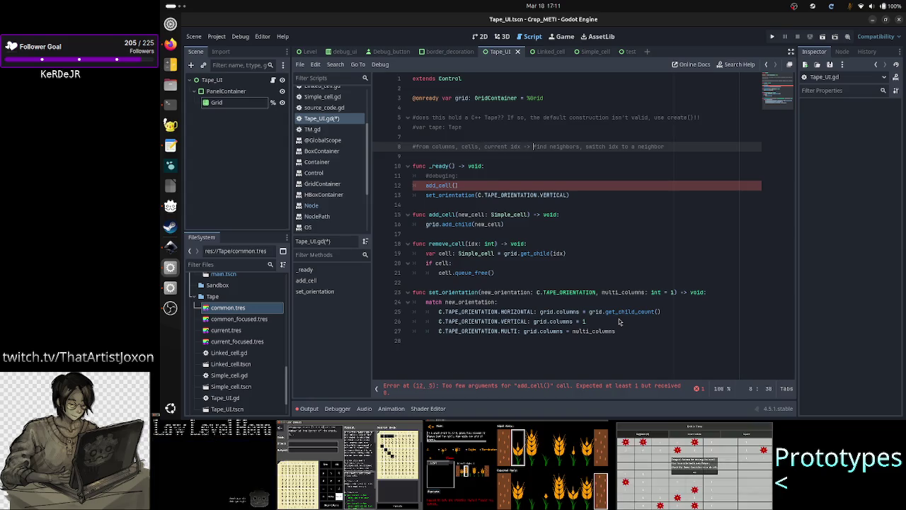
text( I can)
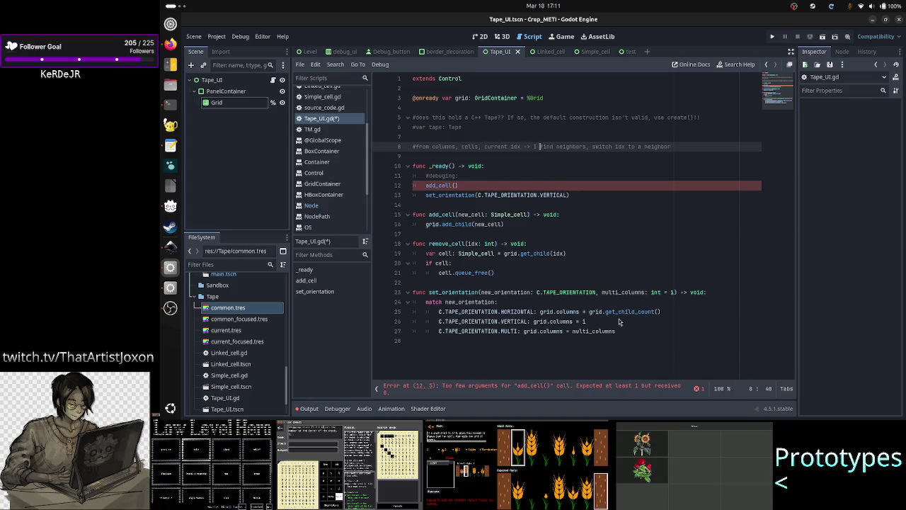
text( get)
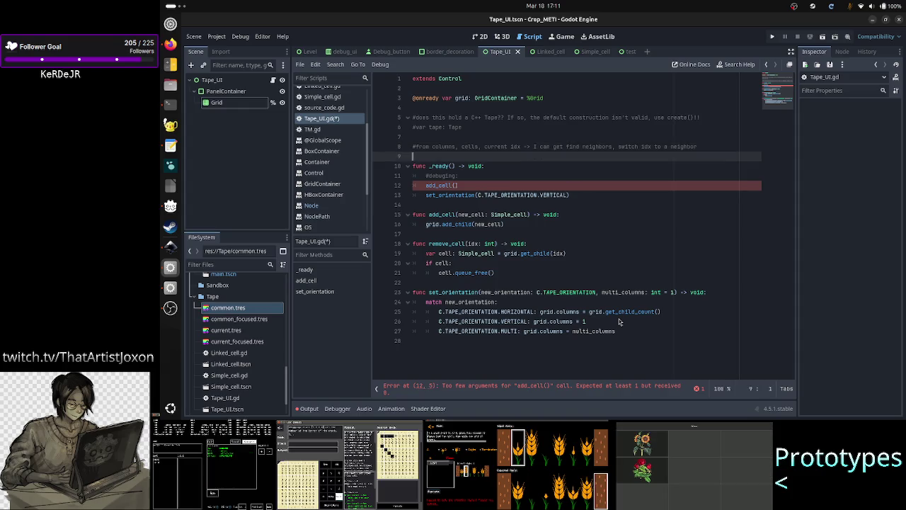
key(End)
text(via cal)
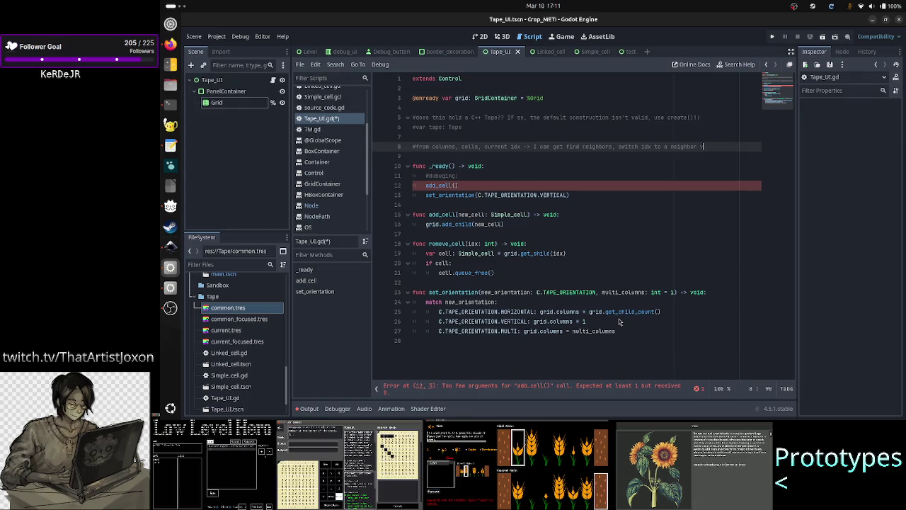
key(BackSpace)
key(BackSpace)
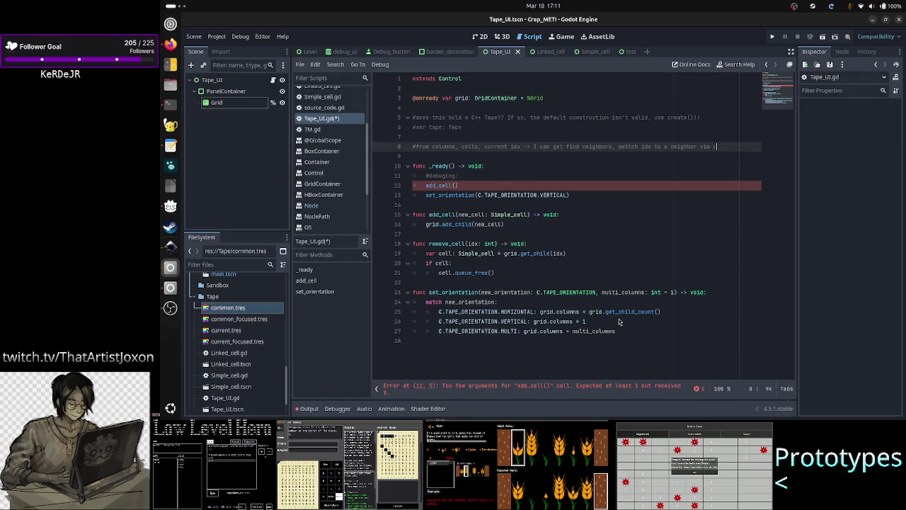
key(BackSpace)
key(BackSpace)
key(BackSpace)
text(using math)
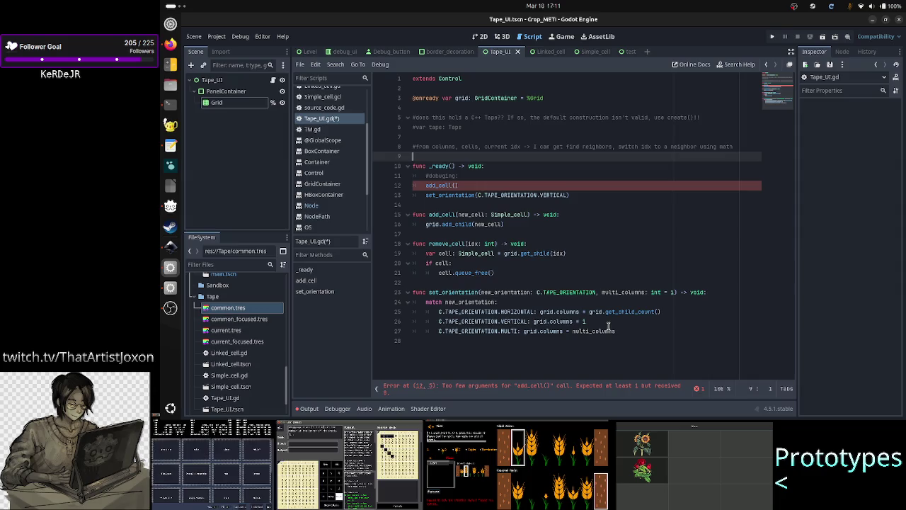
key(Down)
key(Down)
key(Down)
key(Down)
key(Down)
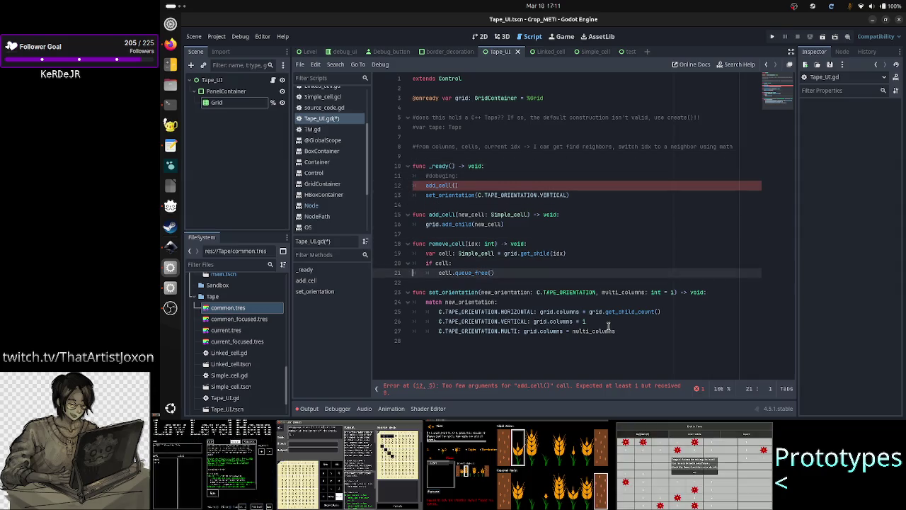
key(Up)
key(Up)
key(Up)
key(Down)
key(Down)
key(Down)
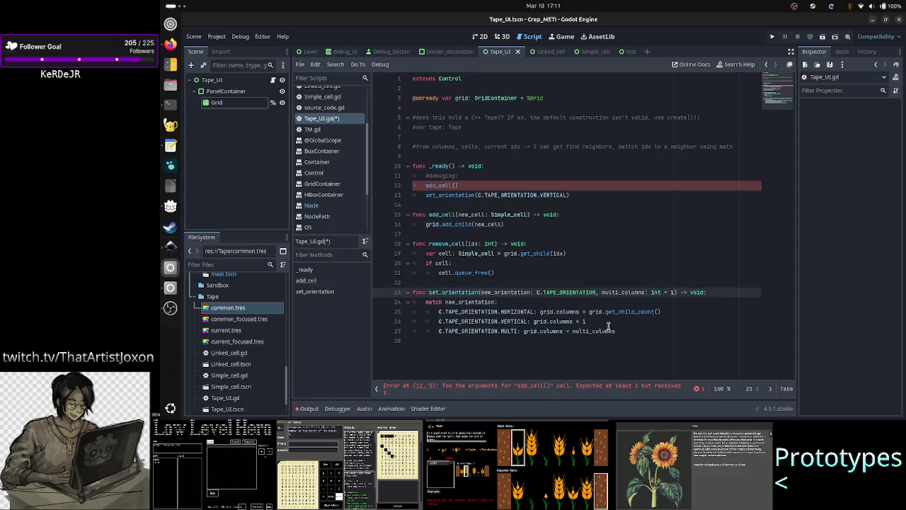
Step: Add a 'func export() -> Tape:' header at the end of the script
key(Down)
key(Down)
key(Down)
key(Return)
text(func Tap)
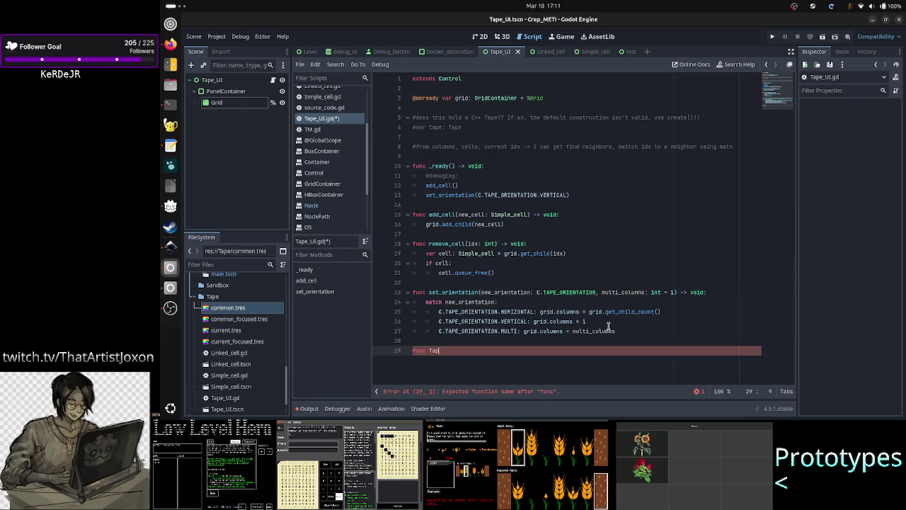
key(ctrl+space)
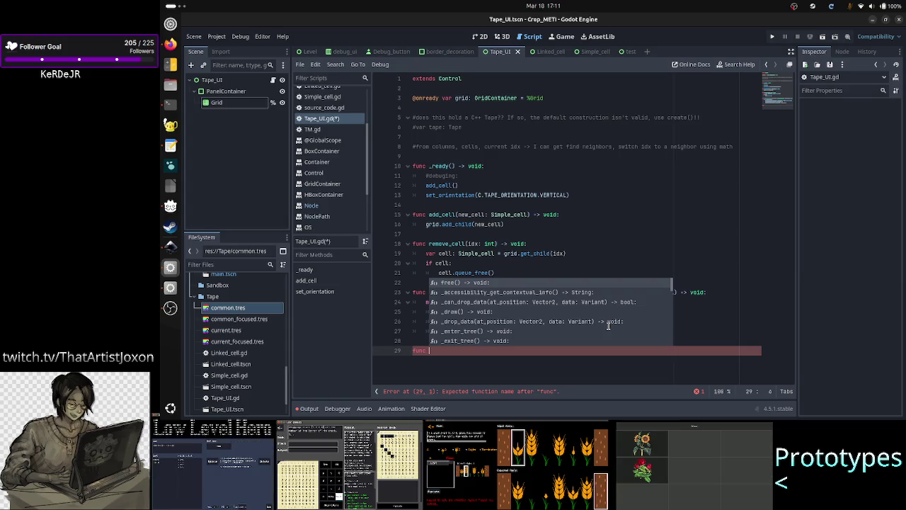
text(expor)
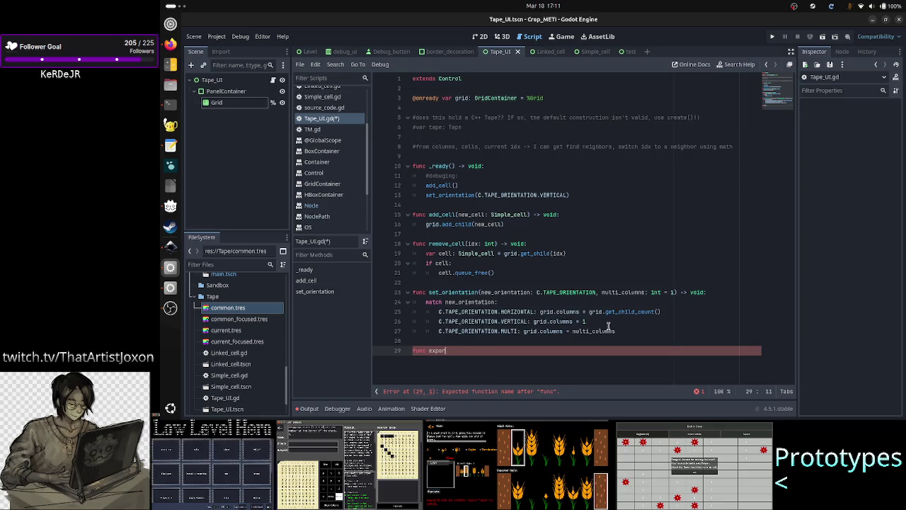
key(BackSpace)
key(BackSpace)
key(BackSpace)
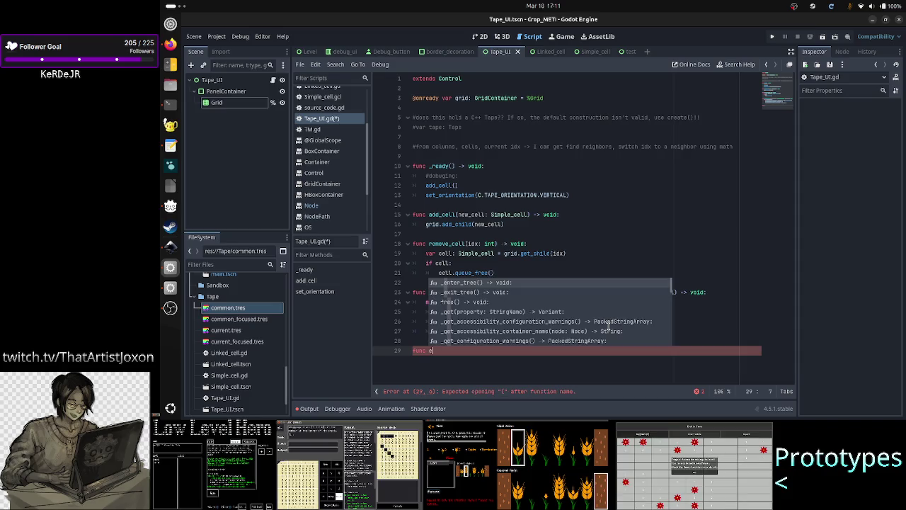
text(xport())
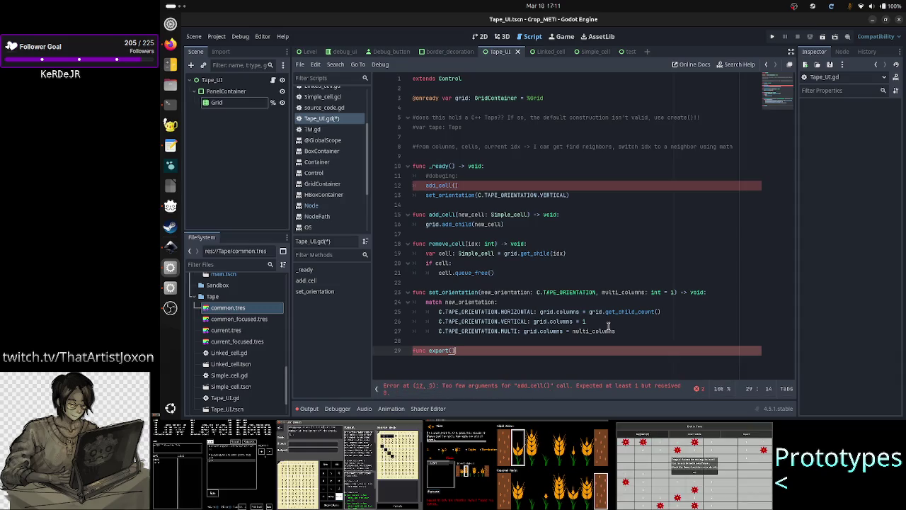
text( -> Ta)
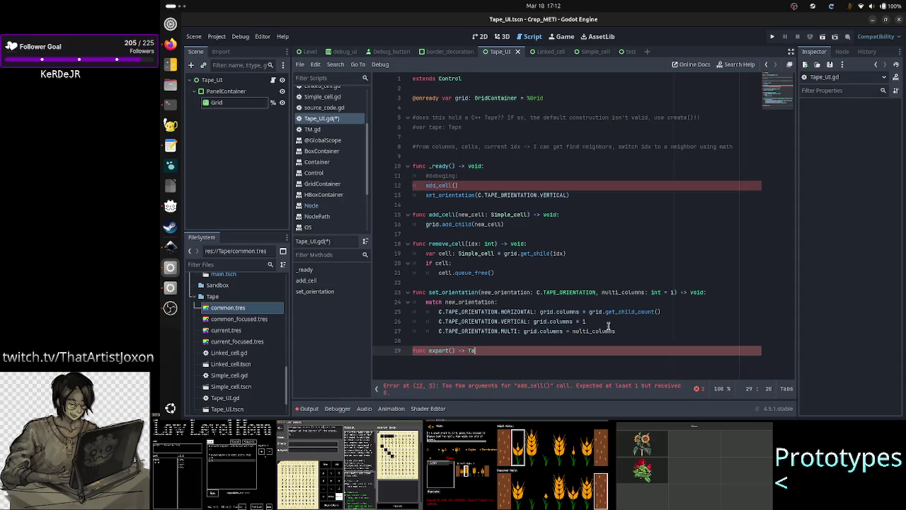
text(pe:)
Step: Write 'return Tape.new()' as the body of export()
key(Return)
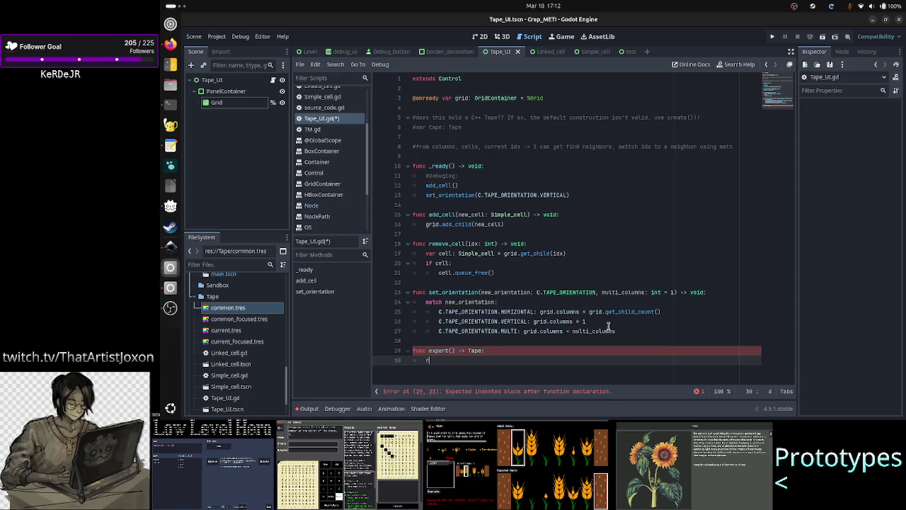
text(ret)
key(BackSpace)
key(BackSpace)
key(BackSpace)
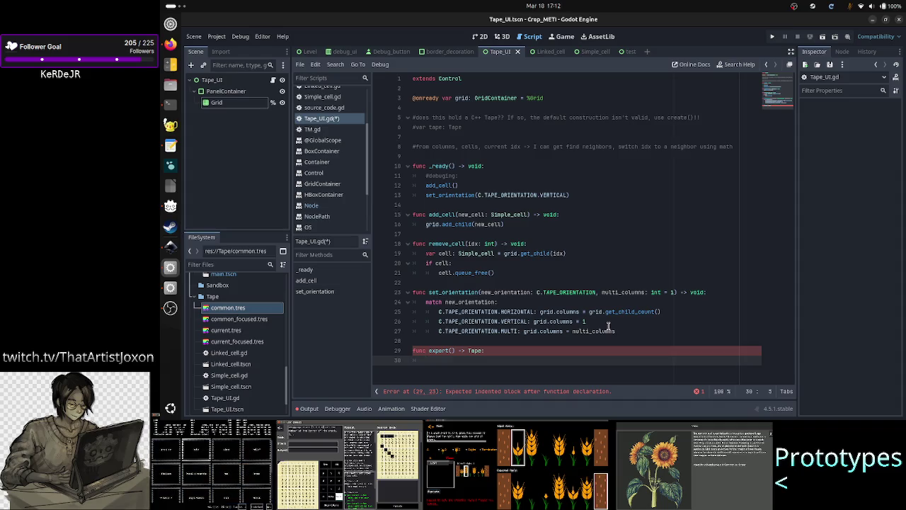
text(return)
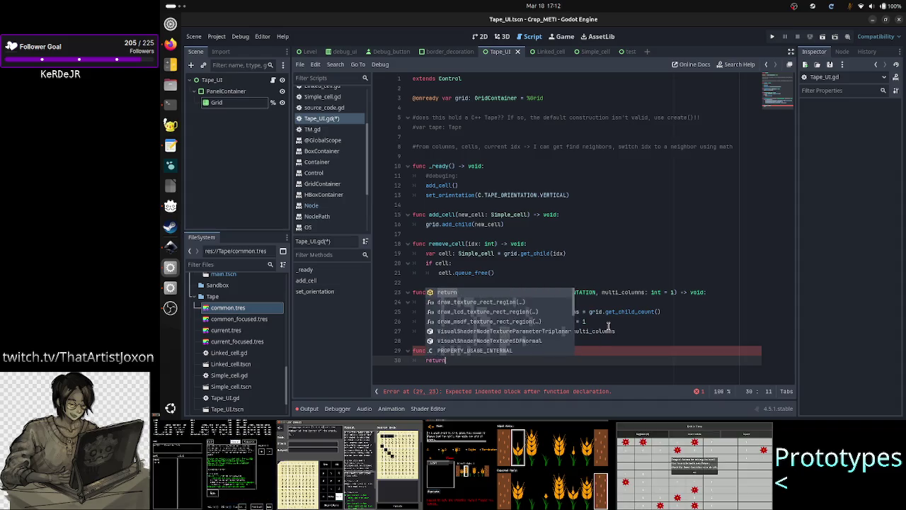
text( Tape.n)
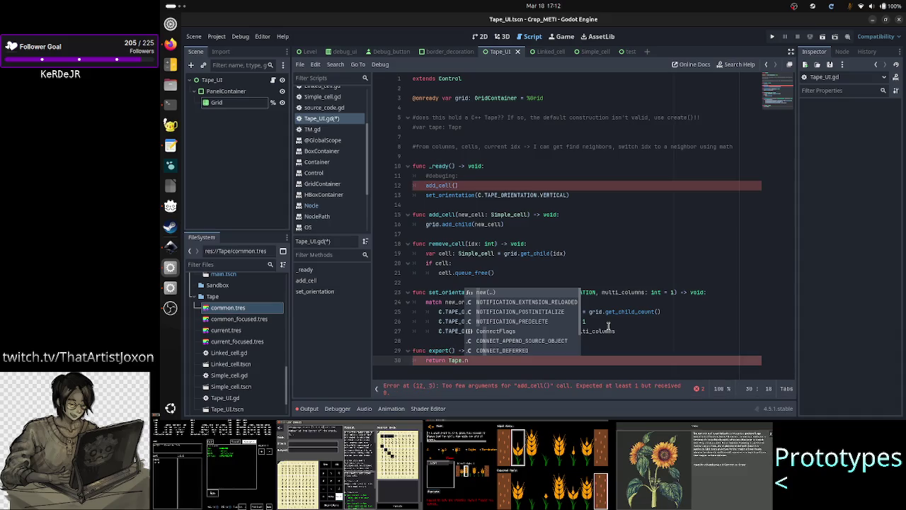
text(ew())
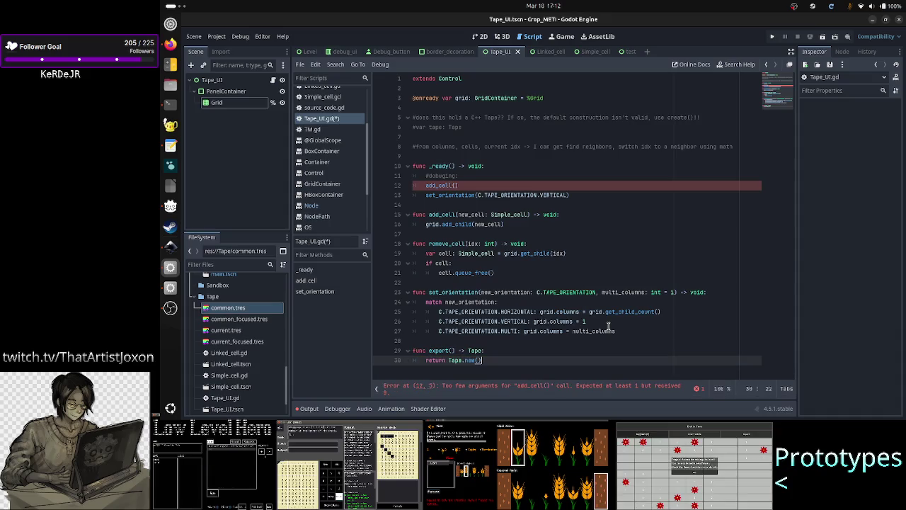
key(Return)
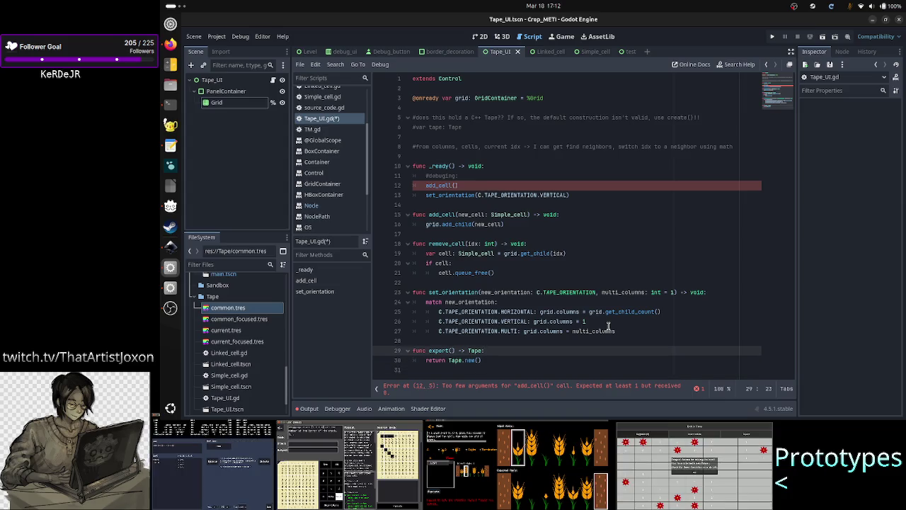
Step: Add a TODO in export() to loop through each cell to construct the C++ Tape, and save
key(Return)
text(v)
text(DO )
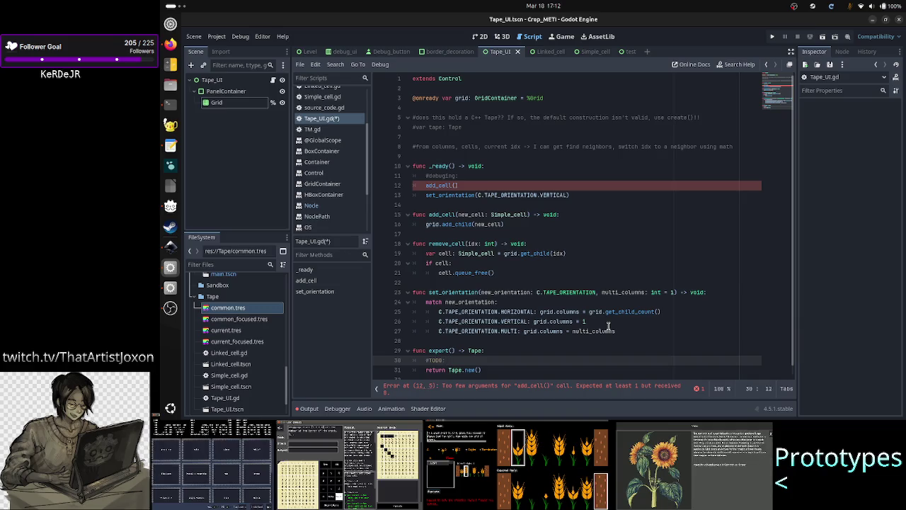
text(loop through )
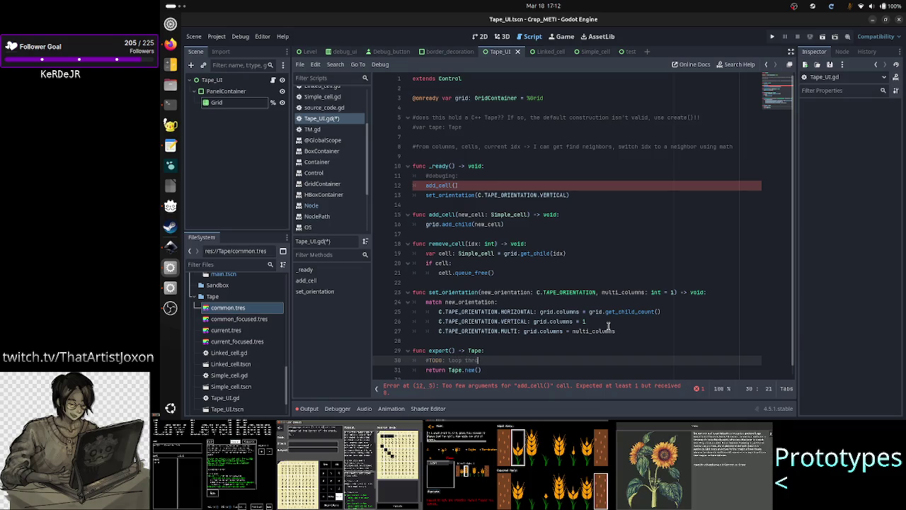
text(each cell)
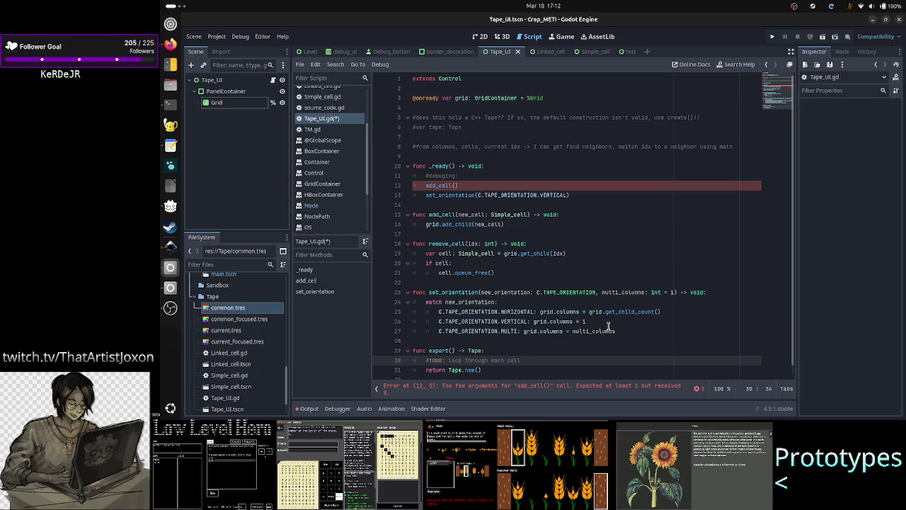
text( to c)
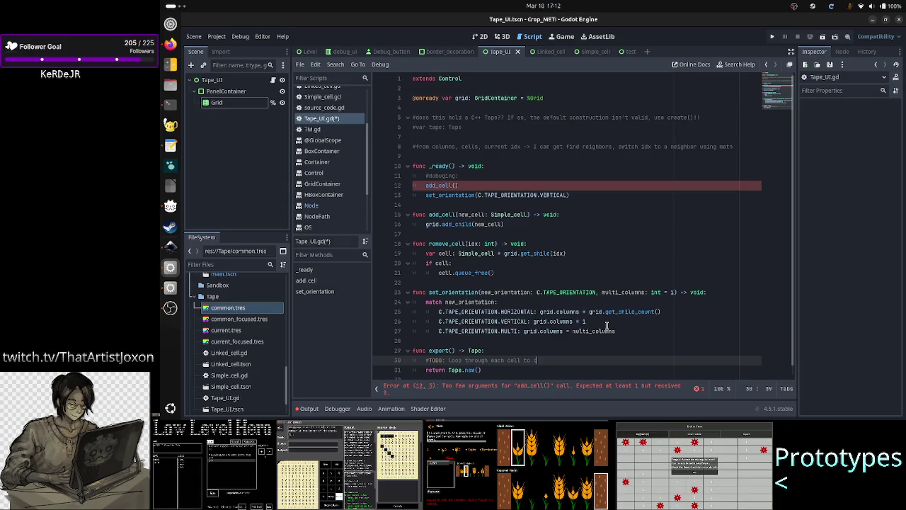
text(onstruct the )
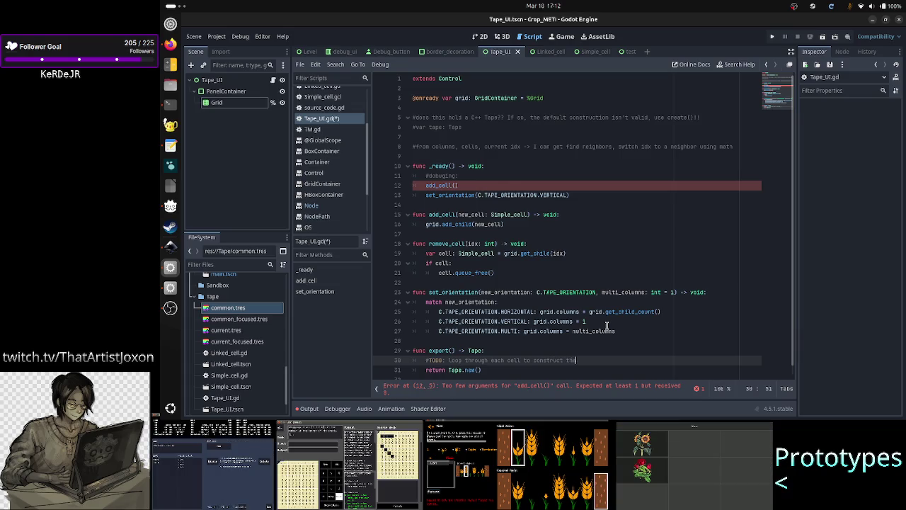
text(C++Tape)
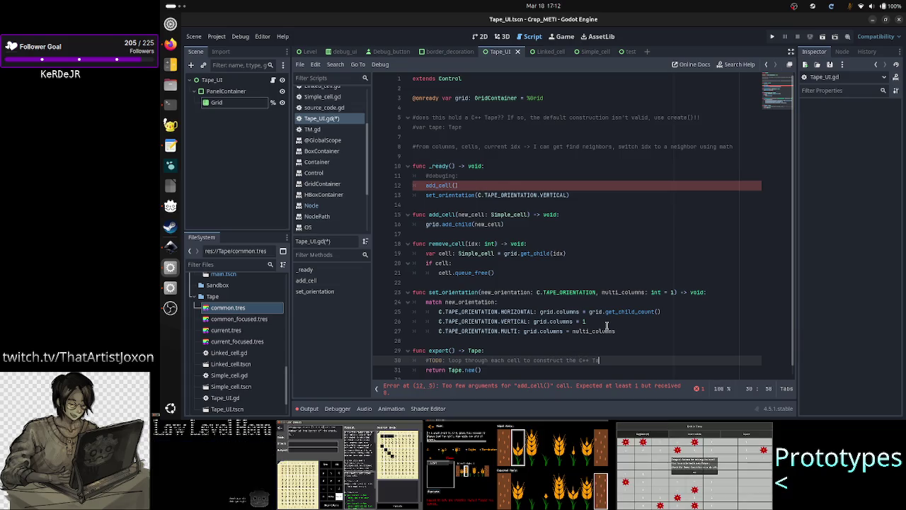
key(ctrl+s)
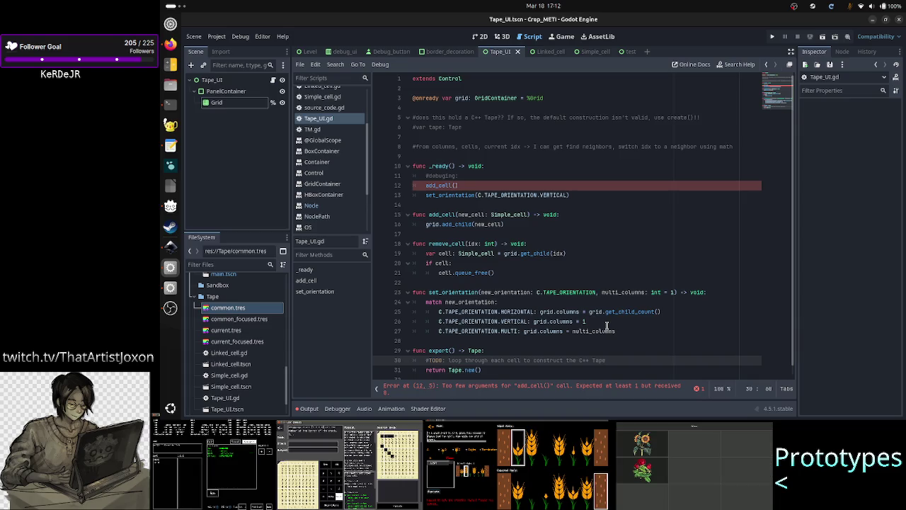
Step: Uncomment the 'var tape: Tape' declaration near the top of the script
key(Up)
key(Up)
key(Up)
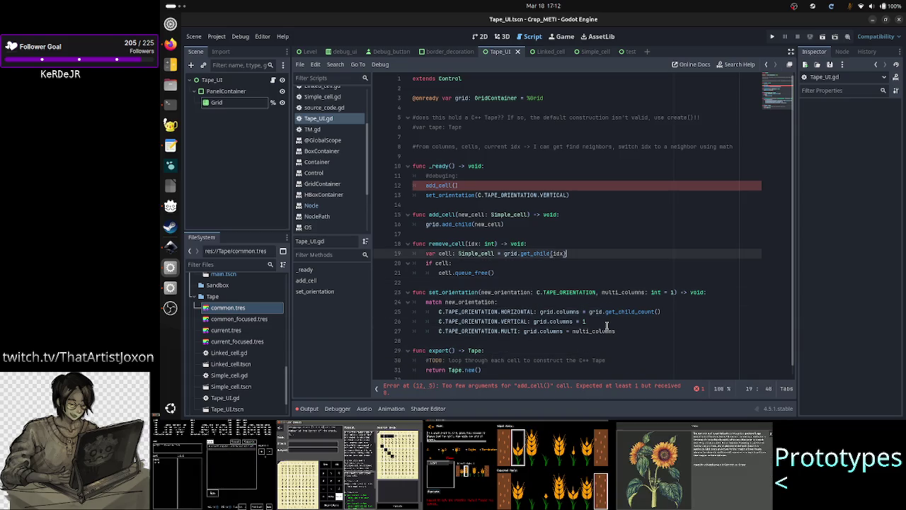
key(Down)
key(Down)
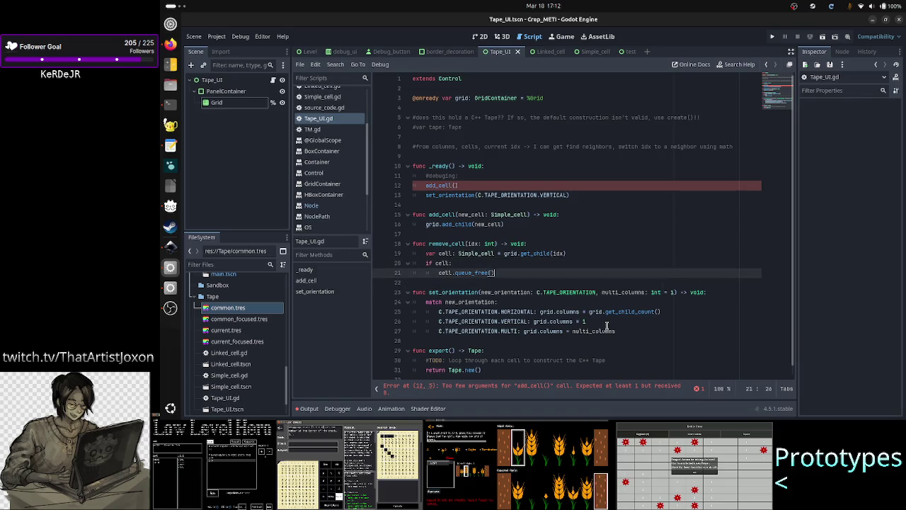
key(Up)
key(Up)
key(Up)
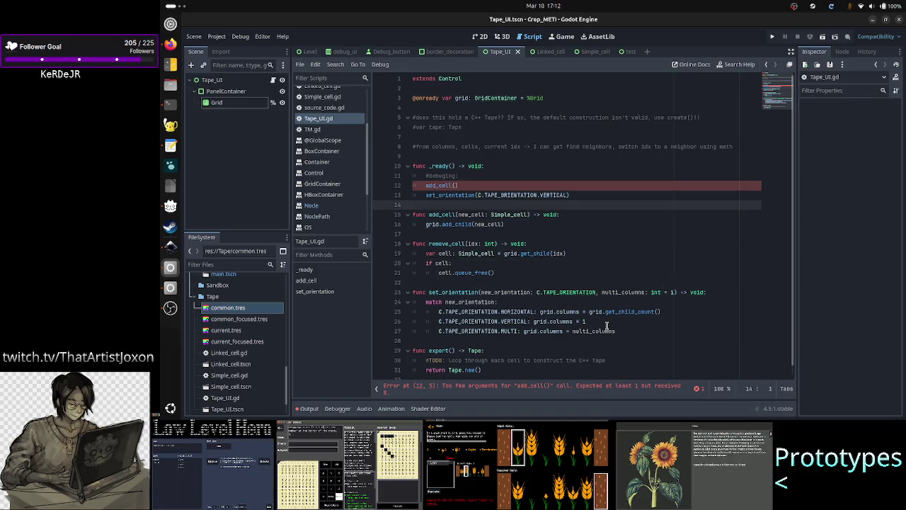
key(Up)
key(Up)
key(Up)
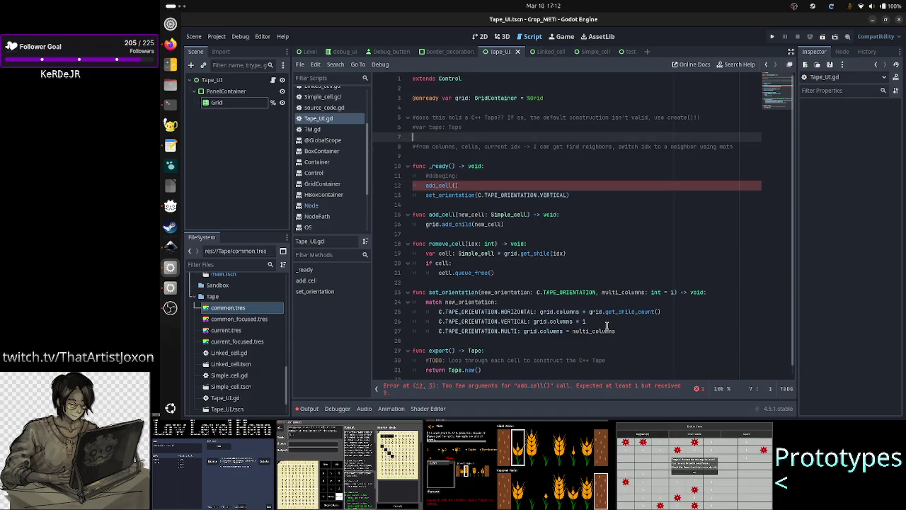
key(ctrl+k)
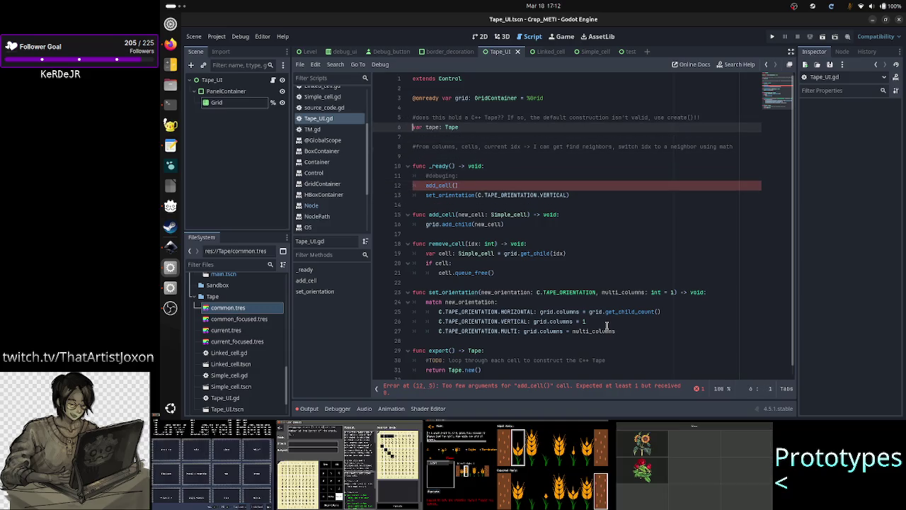
Step: Delete the TODO comment line and its leftover empty line from export()
key(Down)
key(Down)
key(Down)
key(Down)
key(Down)
key(Down)
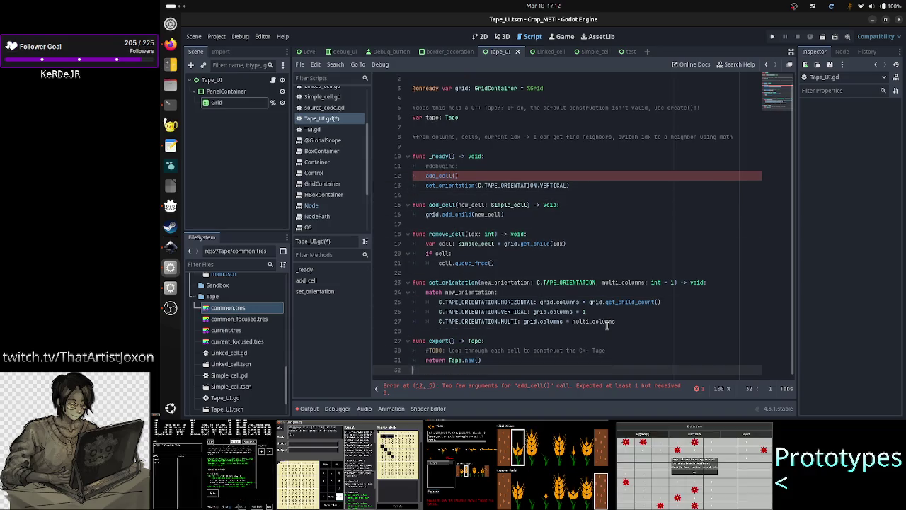
key(shift+End)
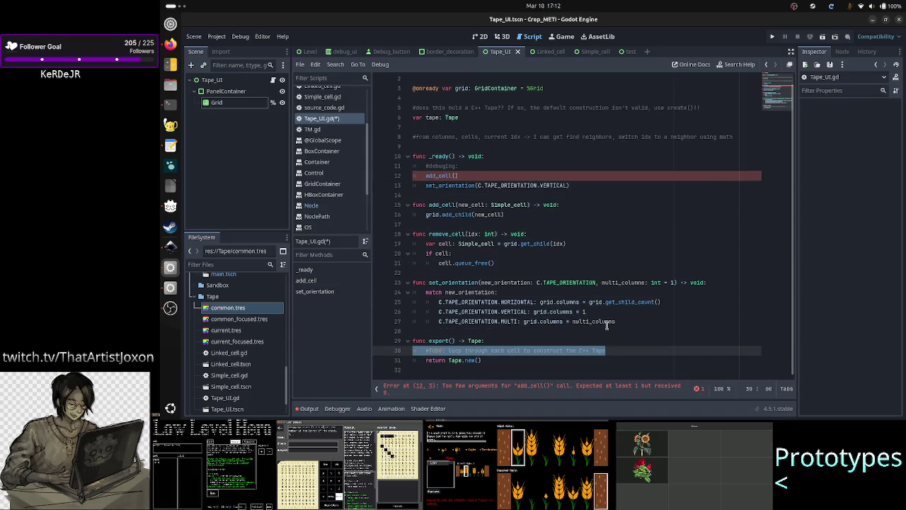
key(BackSpace)
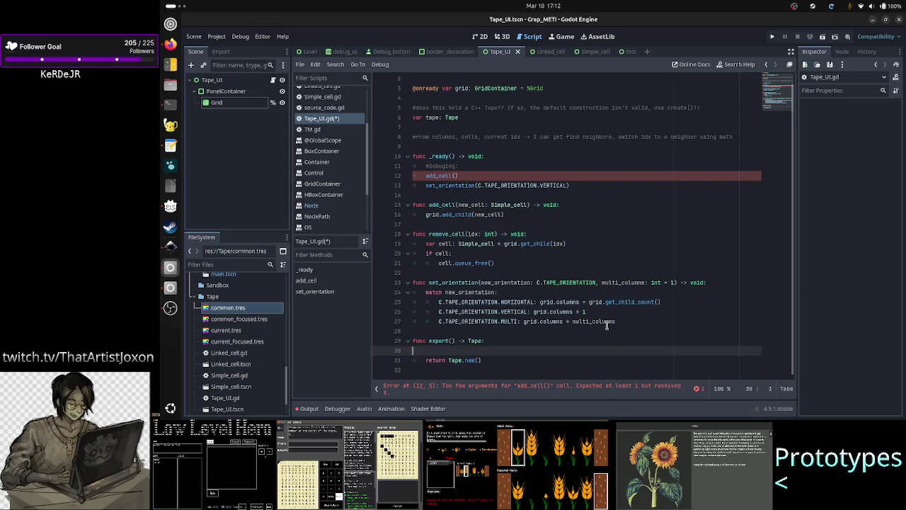
key(BackSpace)
Step: Open a new blank line right after the add_cell function header
key(Up)
key(Up)
key(Up)
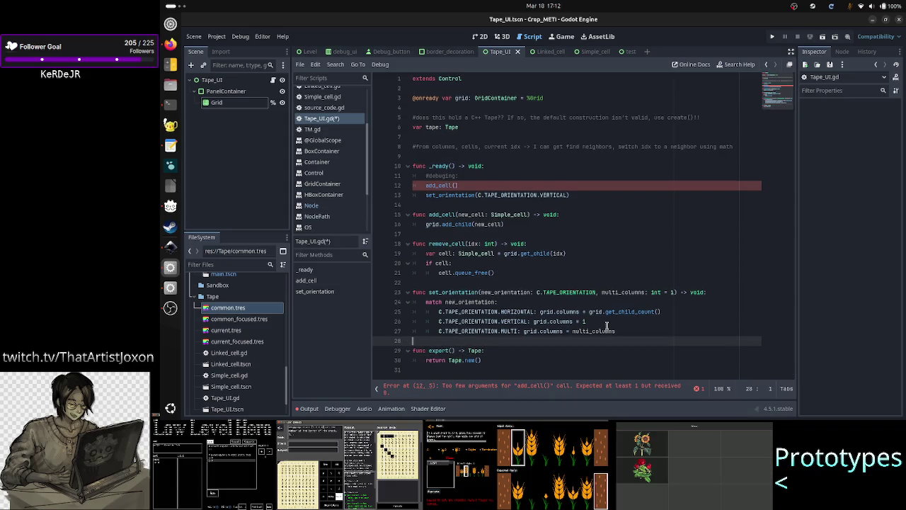
key(Up)
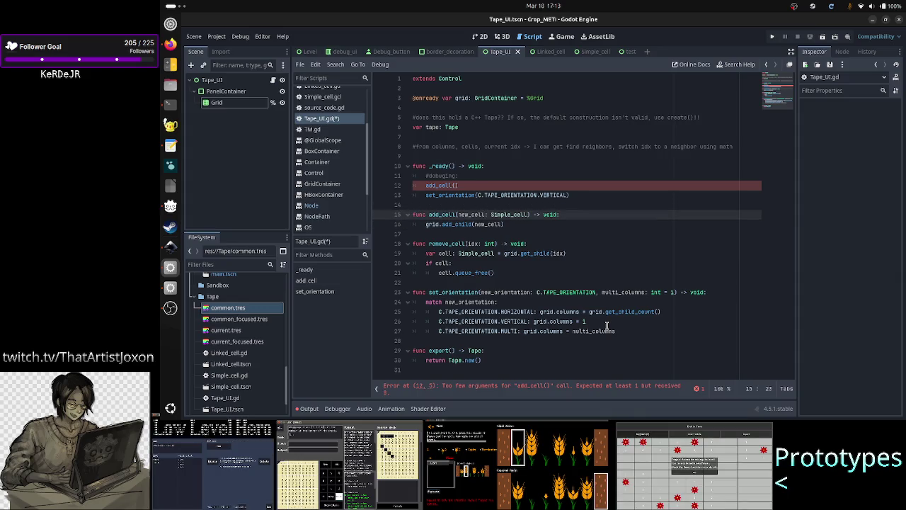
key(Down)
key(Down)
key(Up)
key(Up)
key(Up)
key(Up)
key(Down)
key(Down)
key(Down)
key(Up)
key(Up)
key(Down)
key(End)
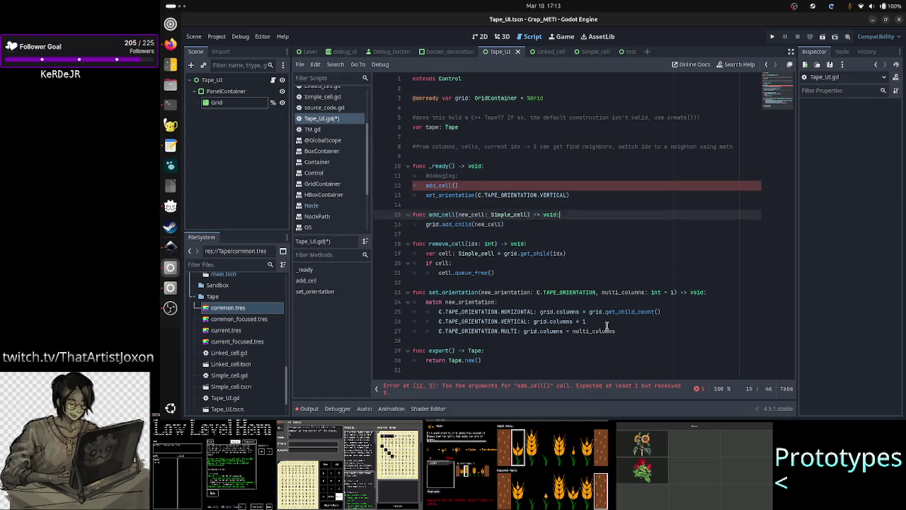
key(Return)
Step: Write '#TODO: update tape' in add_cell, placing it below the add_child line
text(TODO: update)
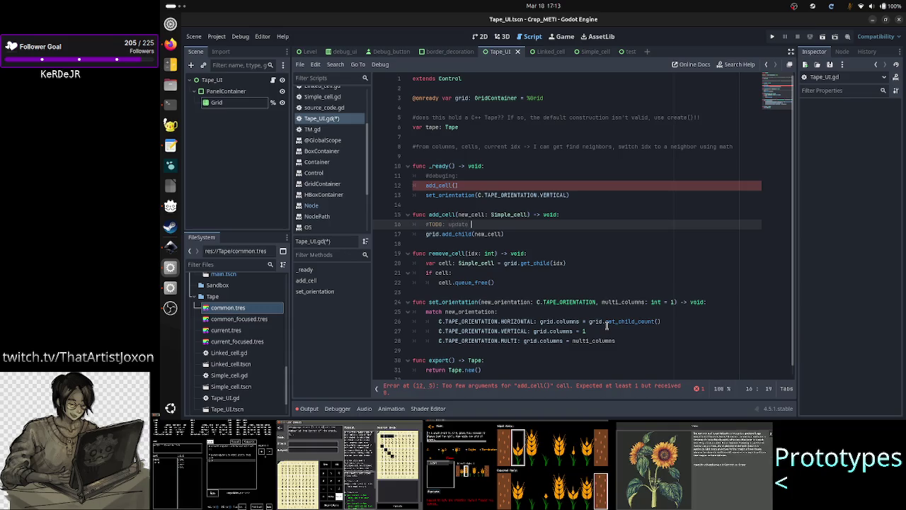
text( tape)
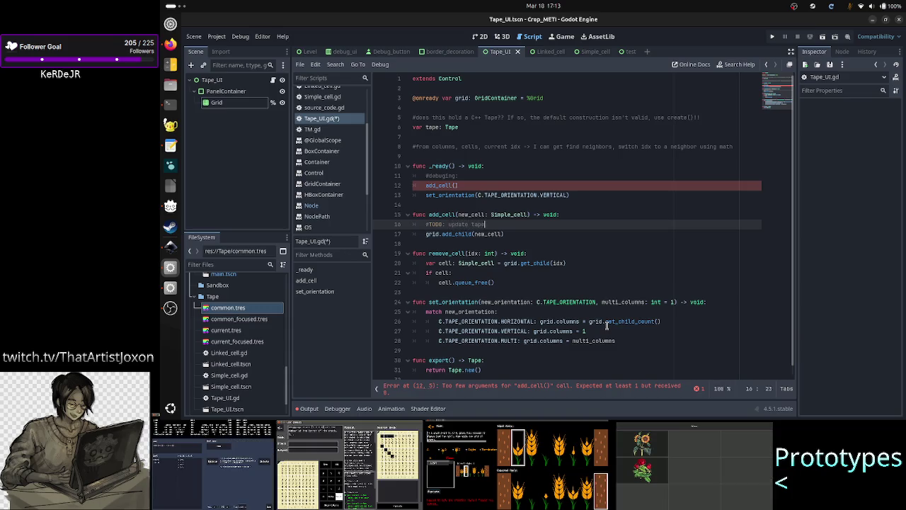
key(Right)
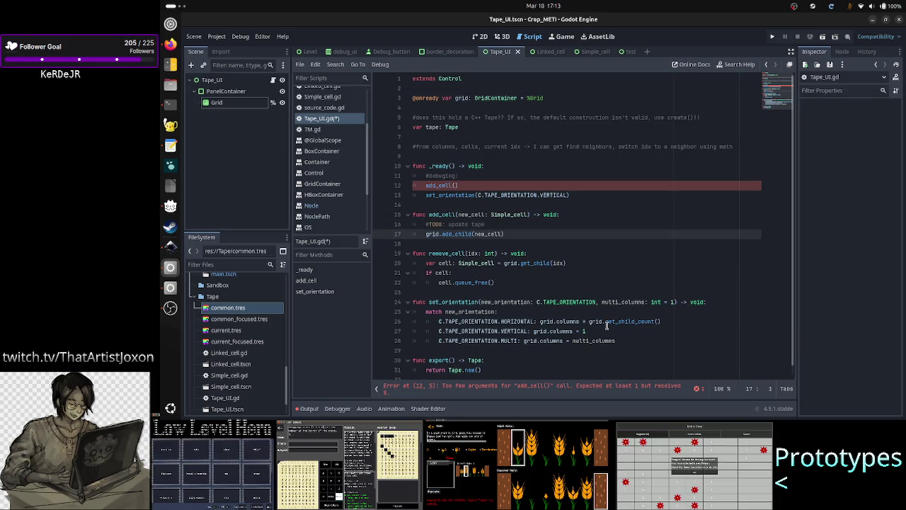
key(Up)
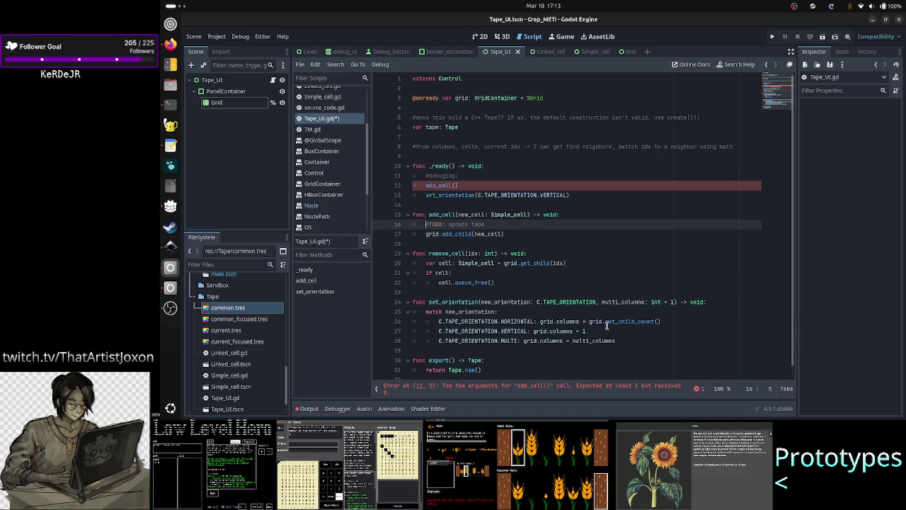
key(shift+End)
key(BackSpace)
key(BackSpace)
key(BackSpace)
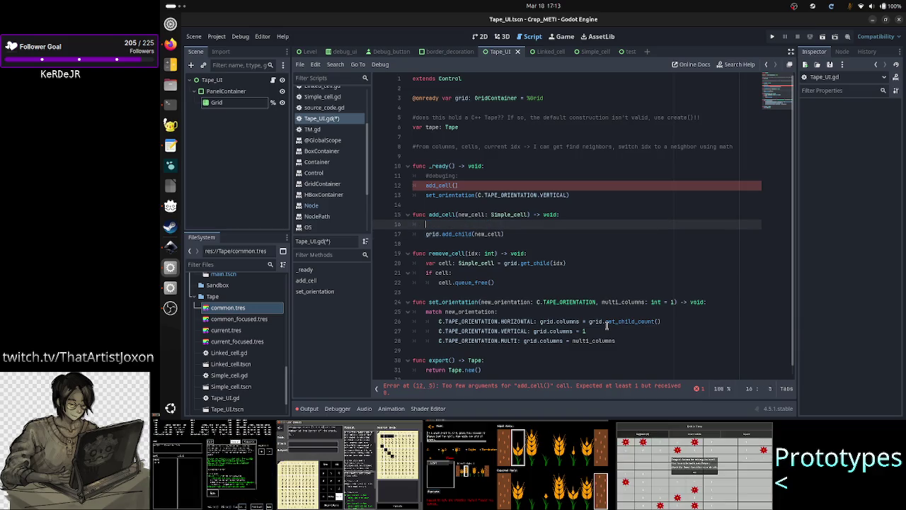
key(ctrl+z)
key(ctrl+z)
Step: Paste the '#TODO: update tape' note after queue_free in remove_cell and after set_orientation's match block
key(Down)
key(Down)
key(Down)
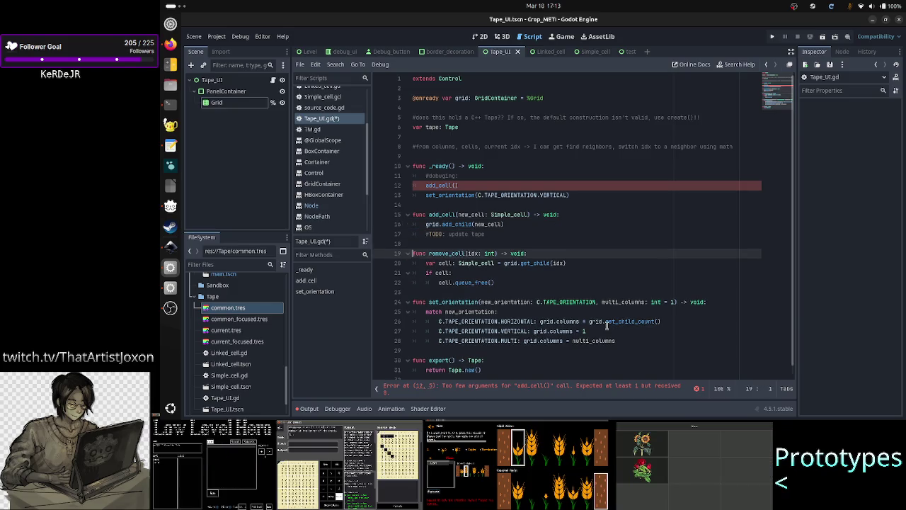
key(End)
key(Return)
key(BackSpace)
text(#TODO: update tape)
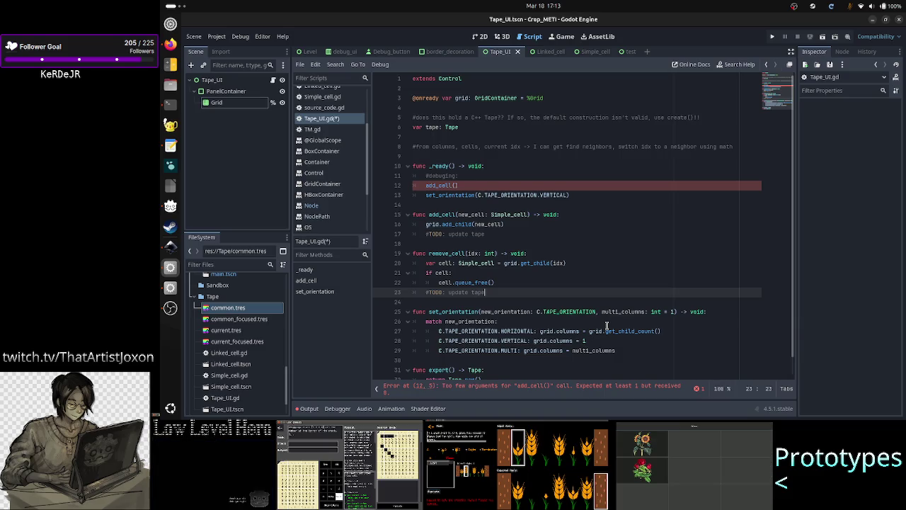
key(Down)
key(Down)
key(Down)
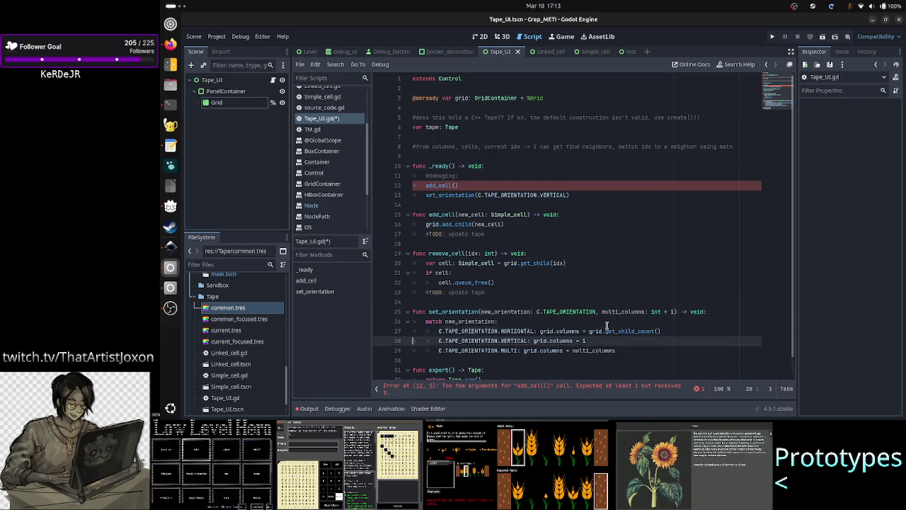
key(ctrl+v)
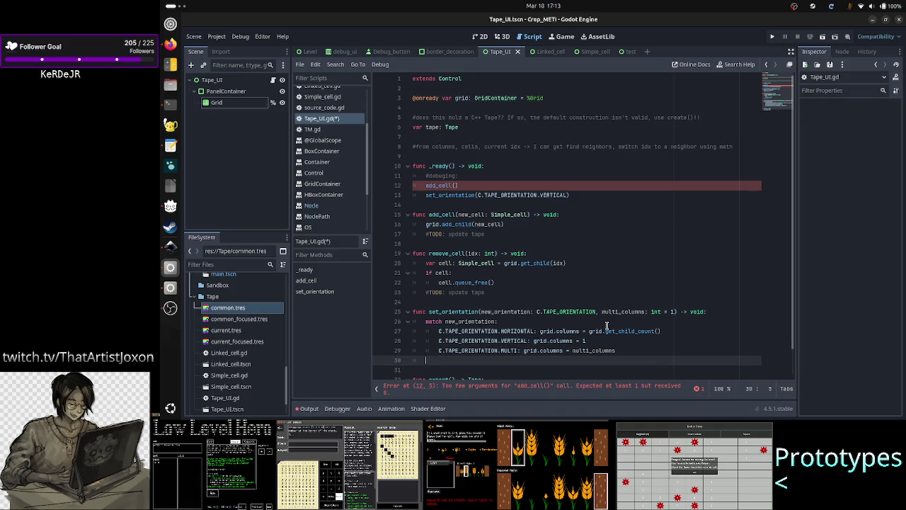
Step: Change export()'s return statement from Tape.new() to 'return tape'
key(Down)
key(Down)
key(Down)
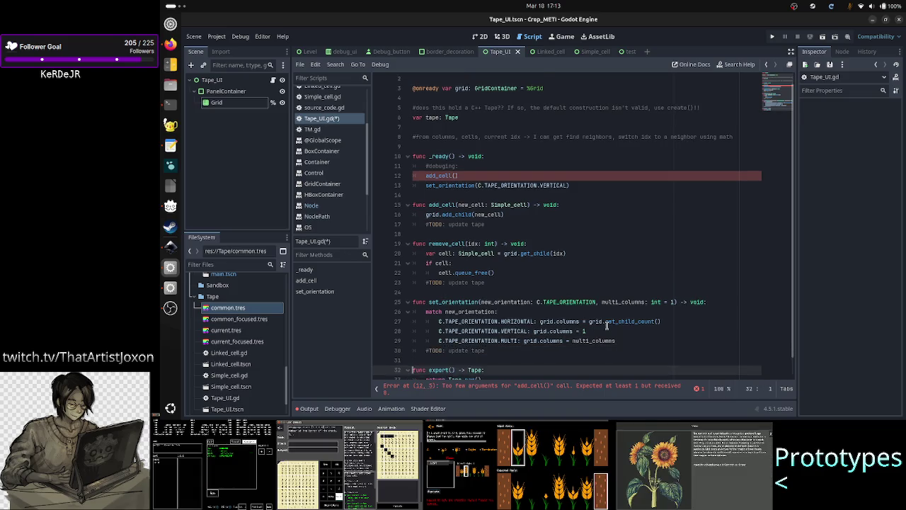
key(Home)
key(End)
key(BackSpace)
key(BackSpace)
key(BackSpace)
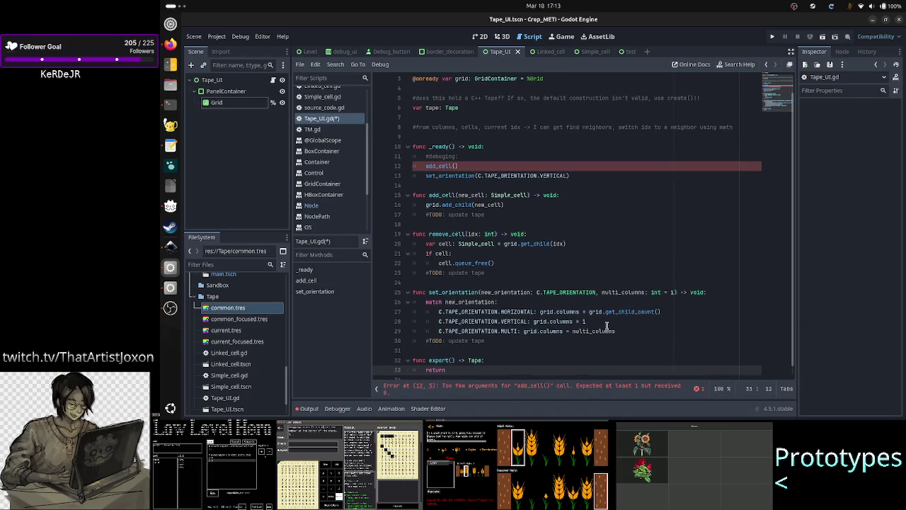
text(tape)
key(Return)
key(Return)
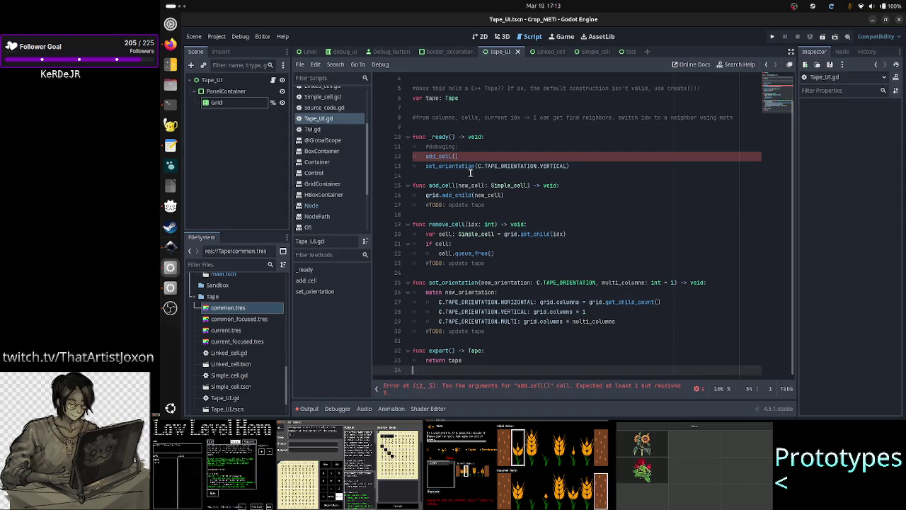
Step: Fill the _ready add_cell() call with several Simple_cell.new() arguments, triggering a too-many-arguments error
scroll(469, 172, up, 1)
scroll(469, 172, down, 1)
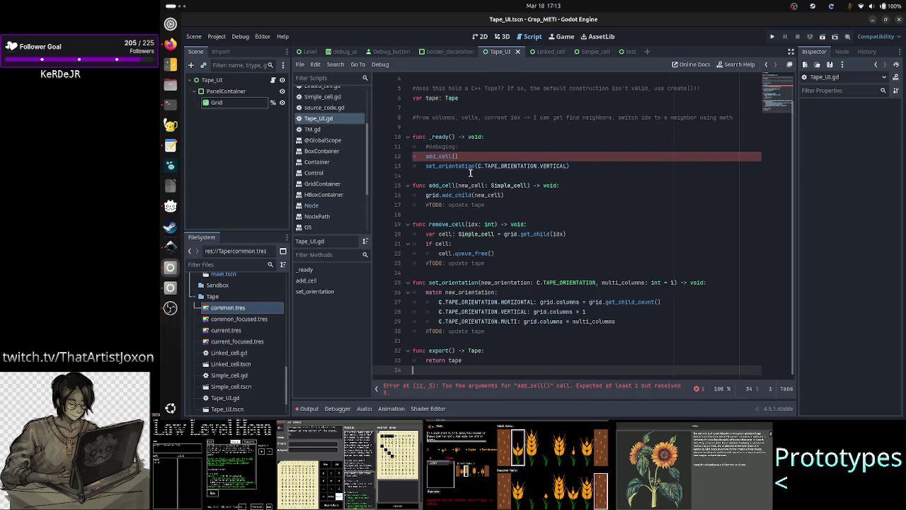
scroll(469, 172, up, 1)
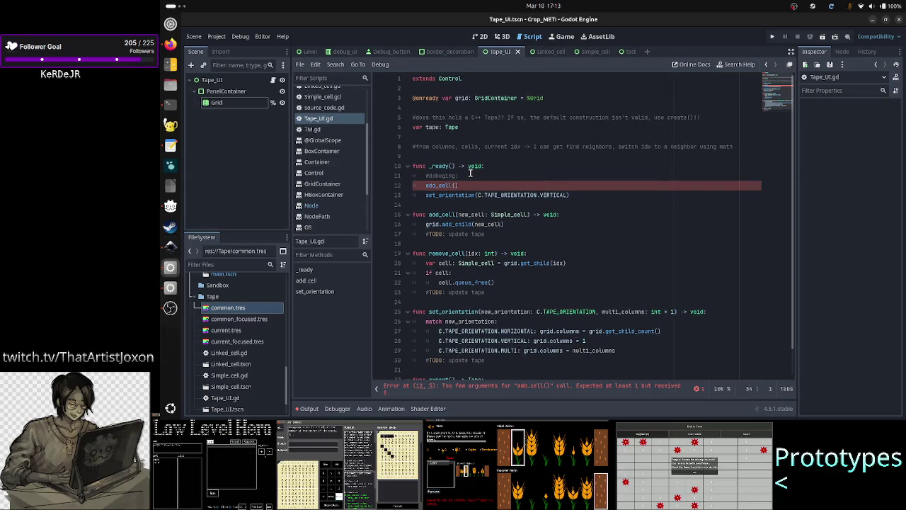
click(469, 185)
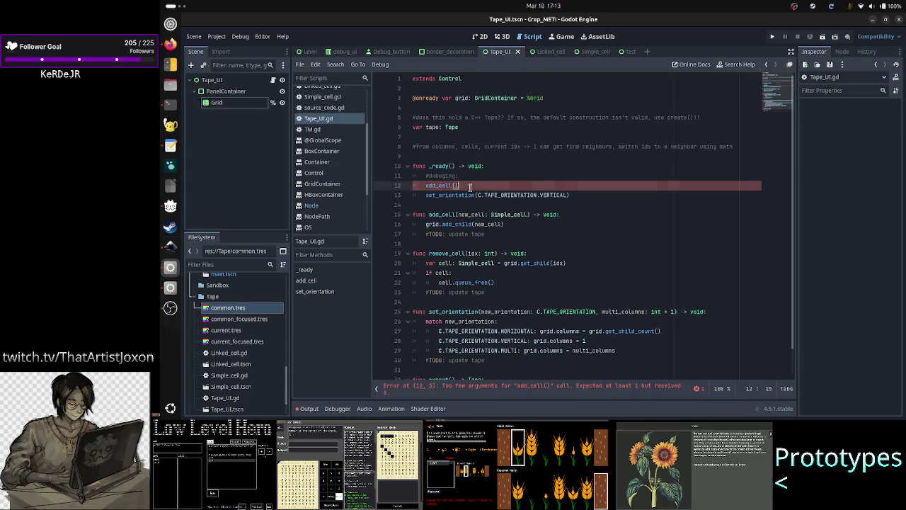
key(Left)
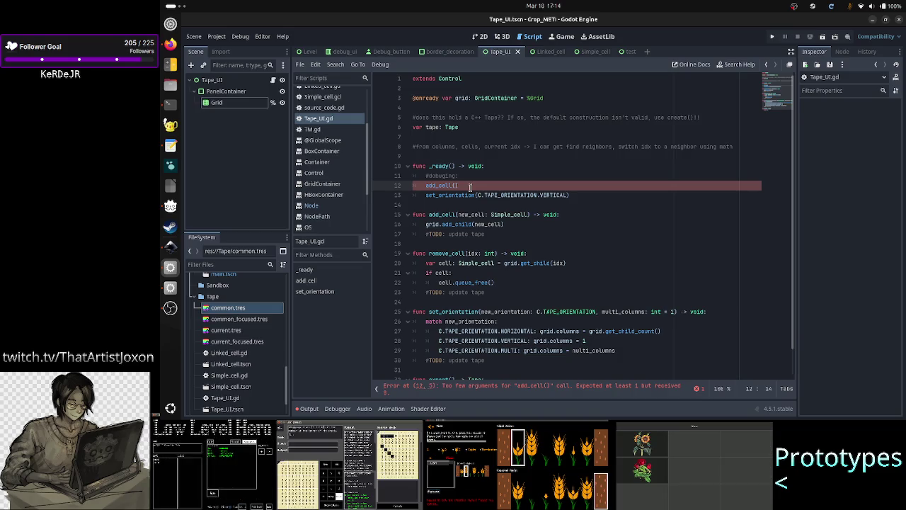
text(Simple)
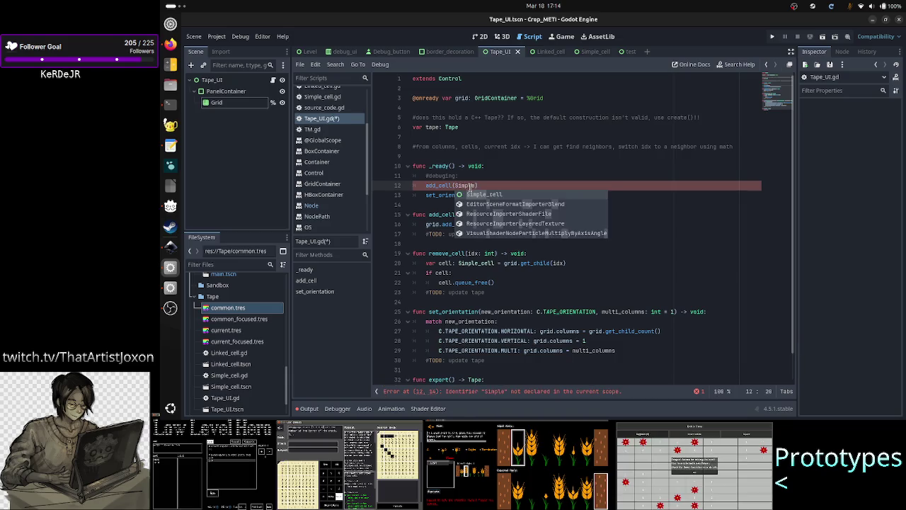
key(Return)
text(.)
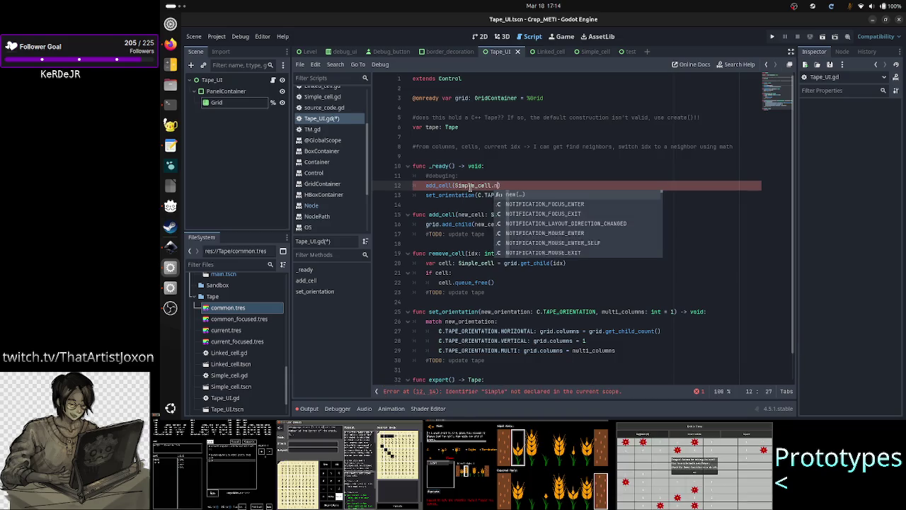
text(new())
text(,)
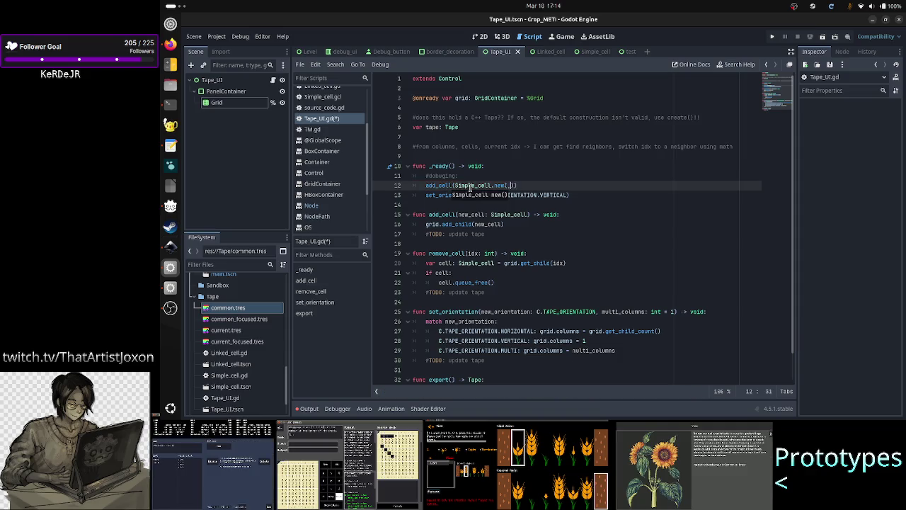
text(, Sim)
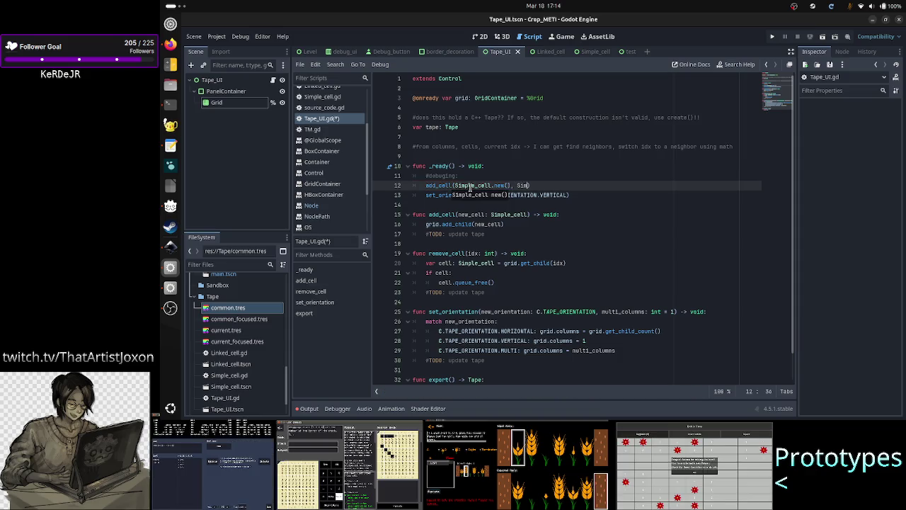
text(ple)
key(Return)
text(.n)
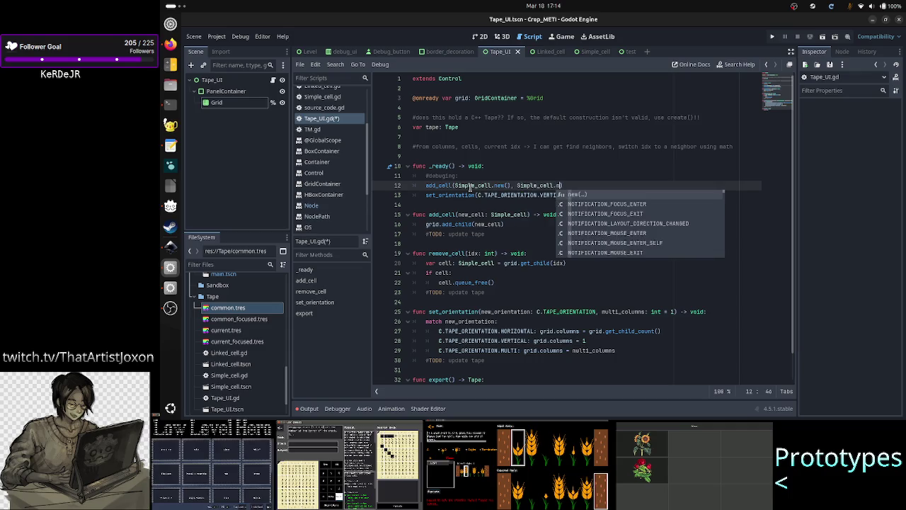
key(Return)
text())
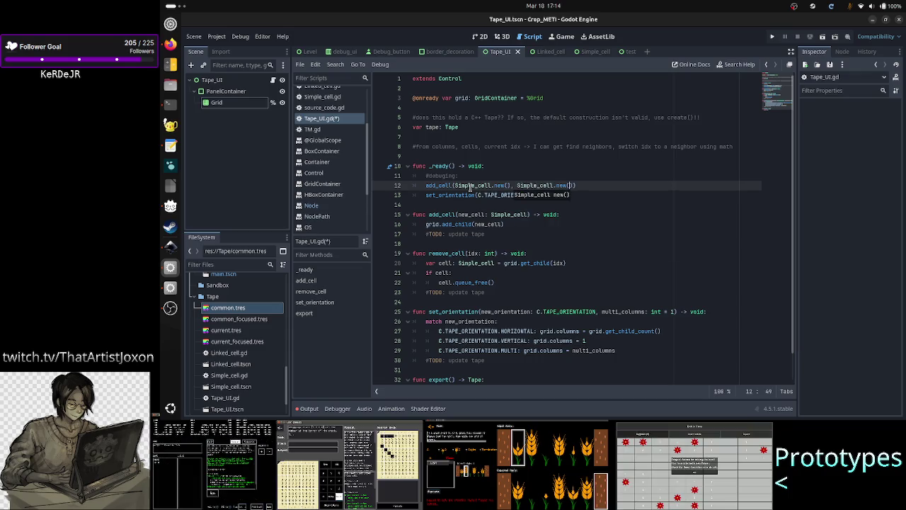
text(, )
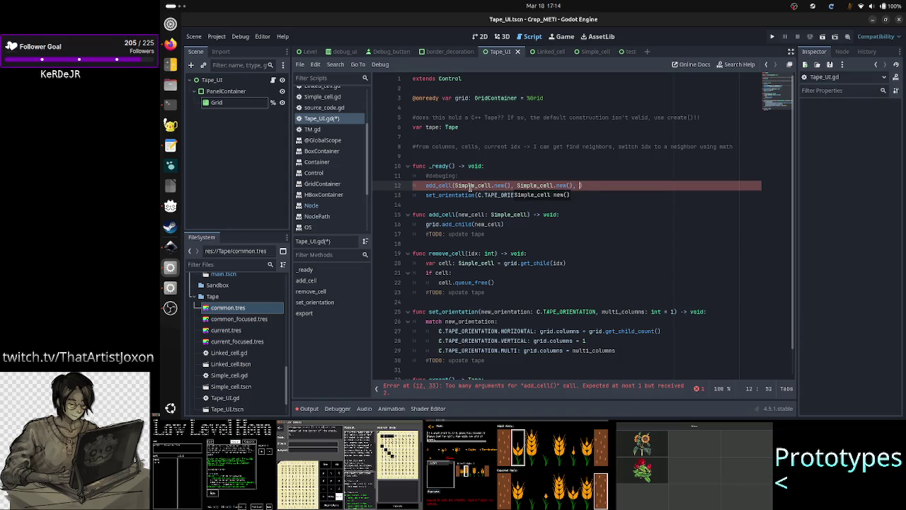
text(Simple_cell)
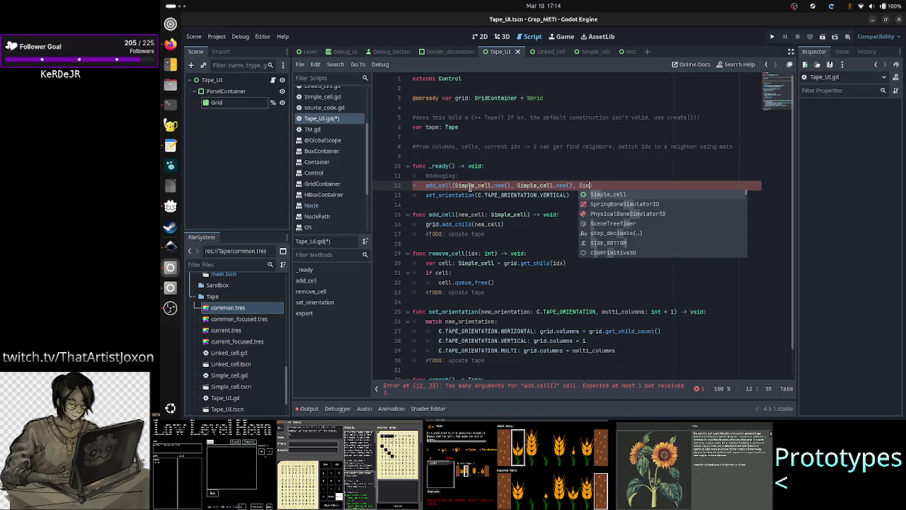
text(.new()
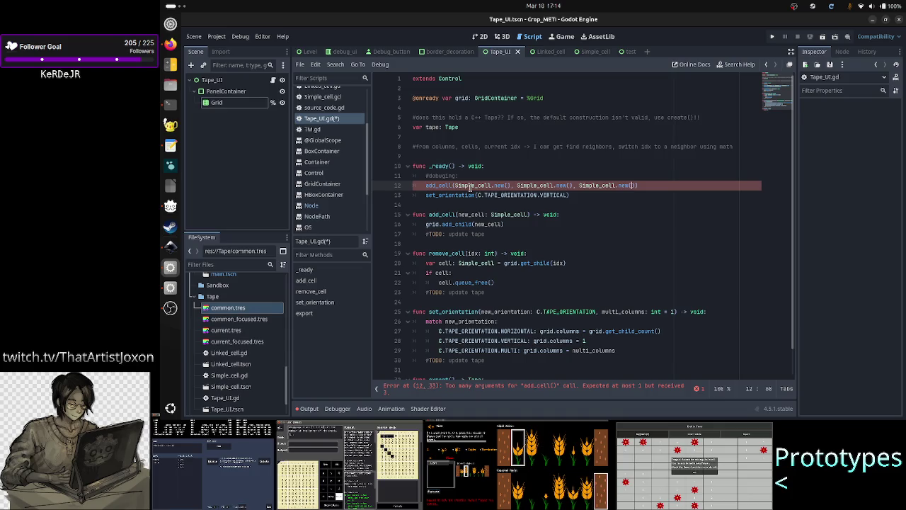
Step: Remove the extra arguments so line 12 reads add_cell(Simple_cell.new())
key(ctrl+shift+Left)
key(ctrl+shift+Left)
key(ctrl+shift+Left)
key(ctrl+shift+Left)
key(ctrl+shift+Left)
key(ctrl+shift+Left)
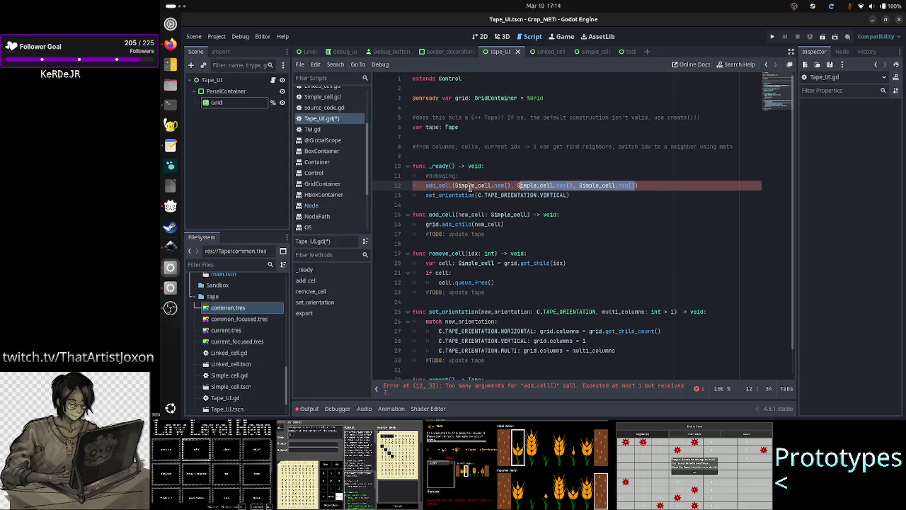
key(BackSpace)
key(Right)
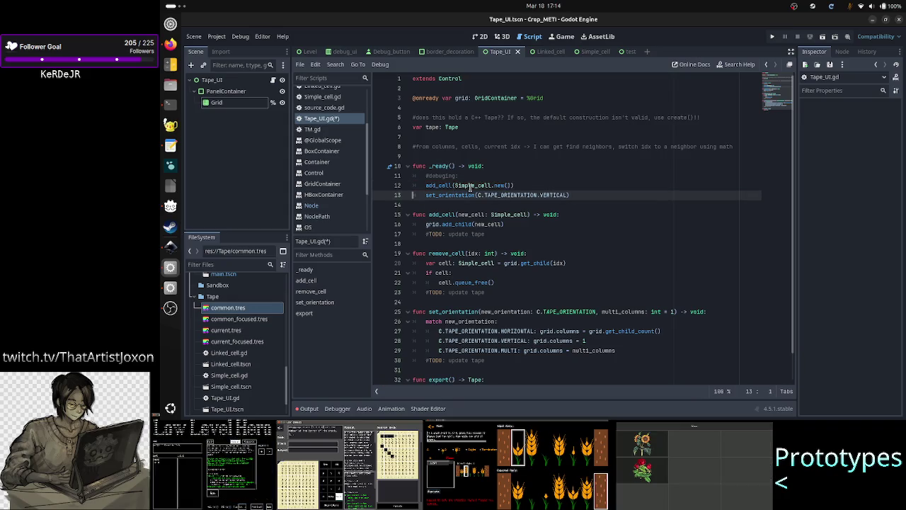
key(Left)
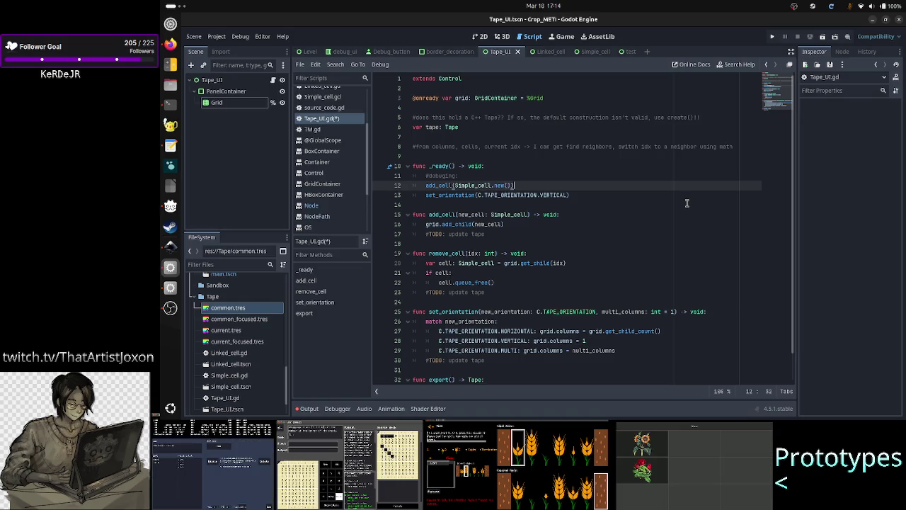
Step: Replace the debug add_cell call in _ready with a call to _debug_init()
key(BackSpace)
key(BackSpace)
key(BackSpace)
key(BackSpace)
key(BackSpace)
key(BackSpace)
key(BackSpace)
key(BackSpace)
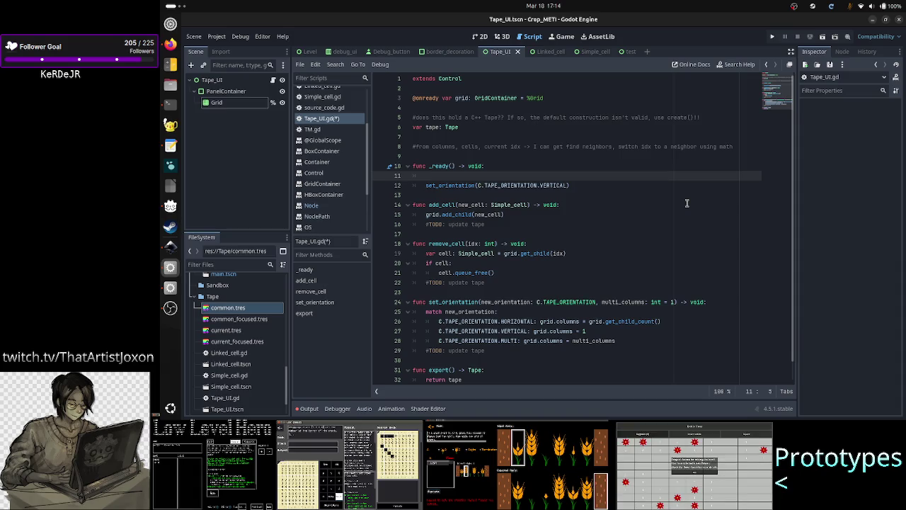
text(_)
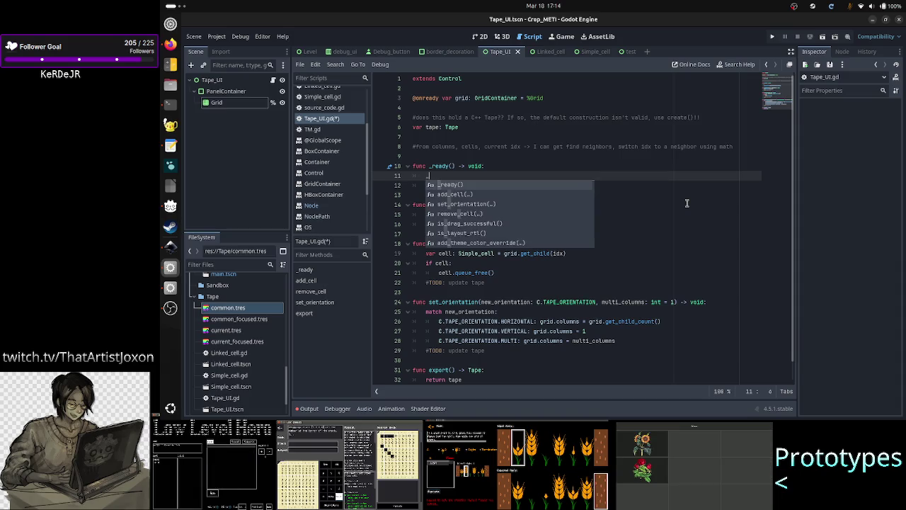
text(debug())
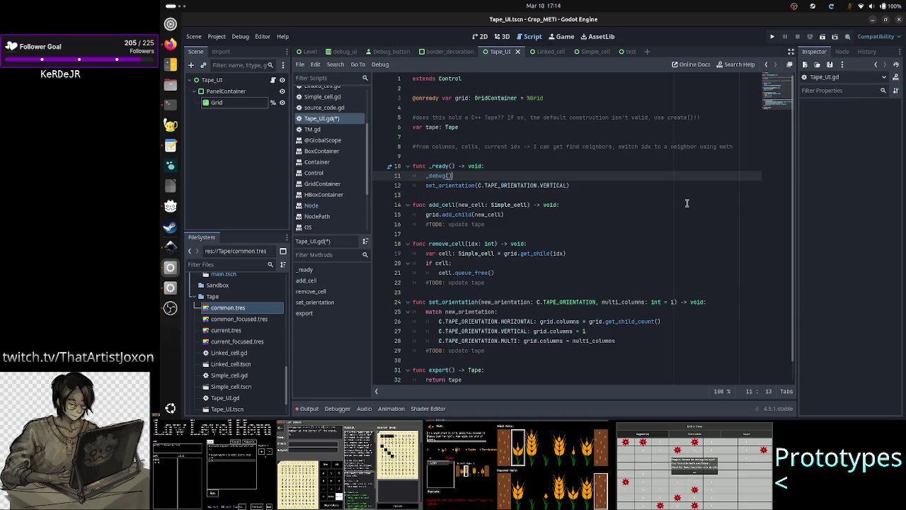
key(Left)
key(Left)
text(_init)
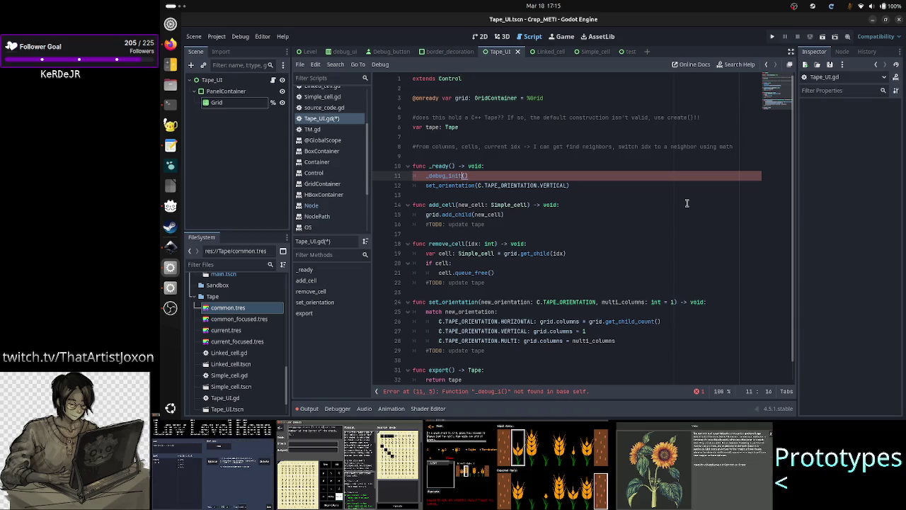
key(Right)
key(Right)
Step: Declare 'func _debug_init() -> void:' below the _ready function
key(Down)
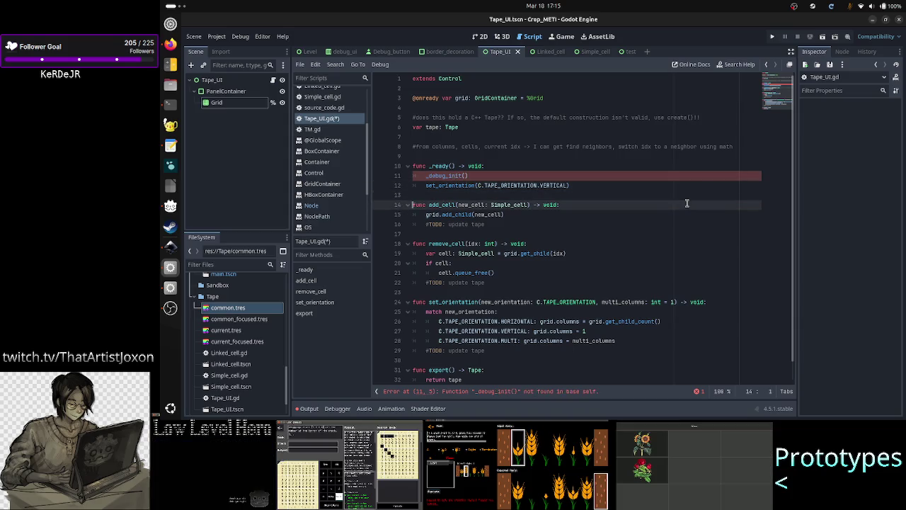
key(Return)
key(Return)
key(Up)
text(func _deni)
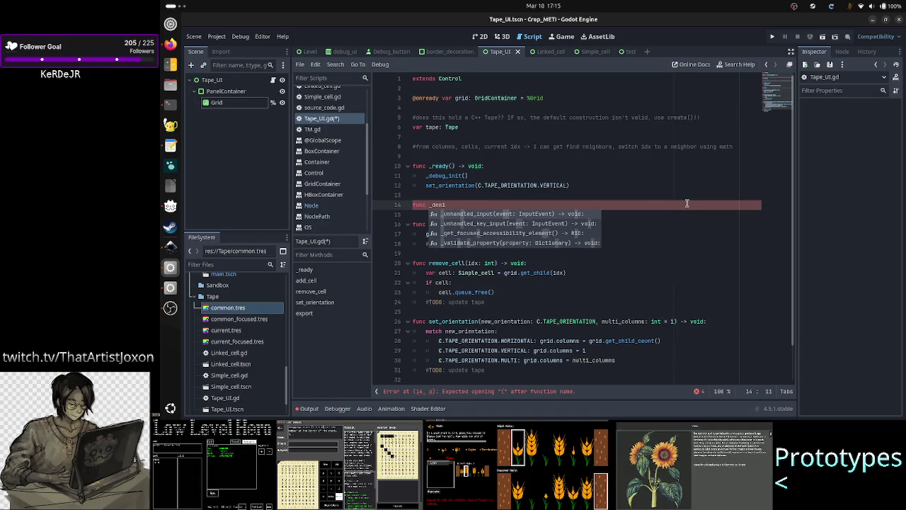
key(BackSpace)
key(BackSpace)
text(bug_init)
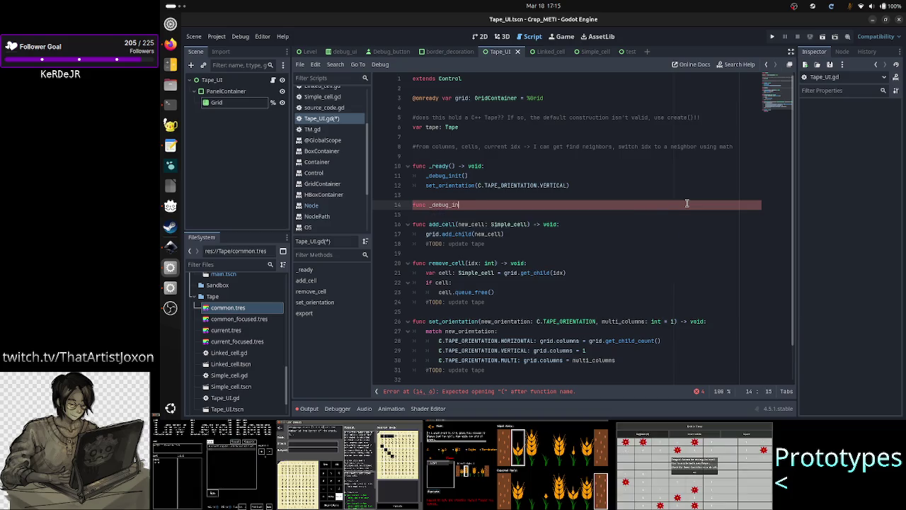
text(() -> void)
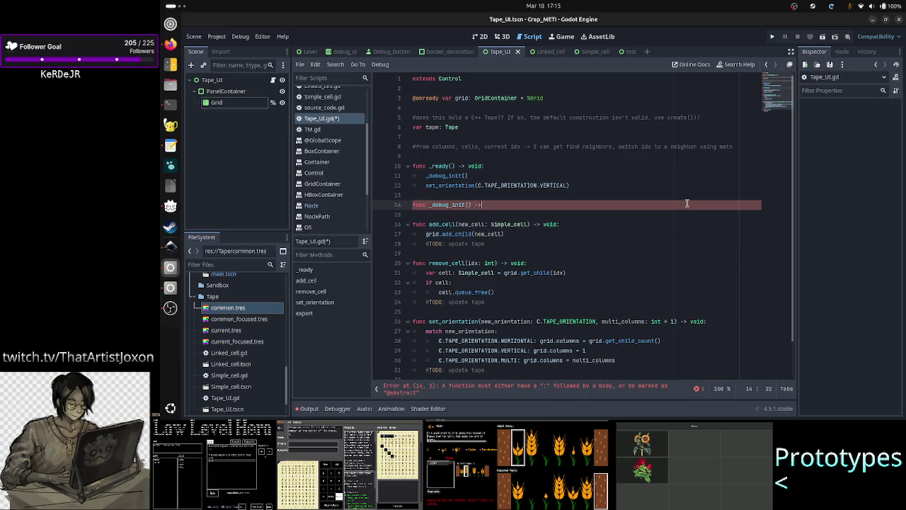
text(:)
Step: Give _debug_init the body 'var current_cell: Simple_cell = Simple_cell.new()'
key(Return)
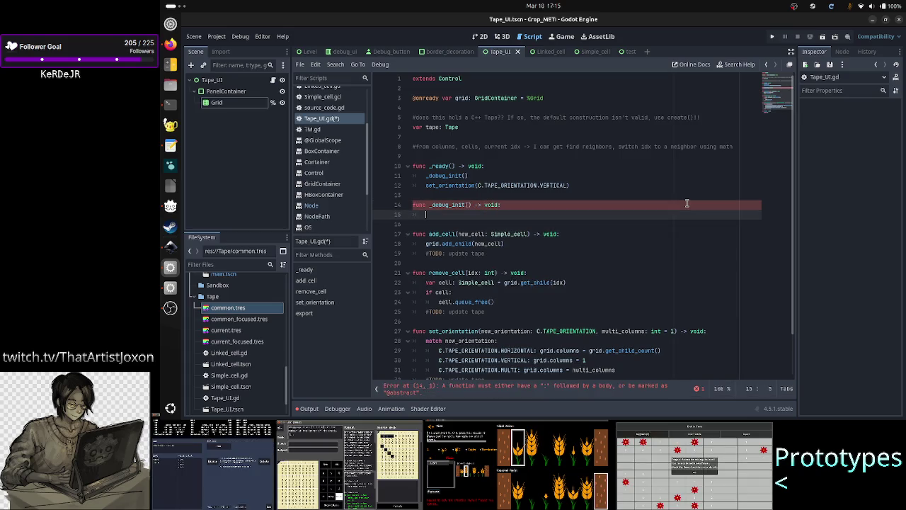
text(var curr)
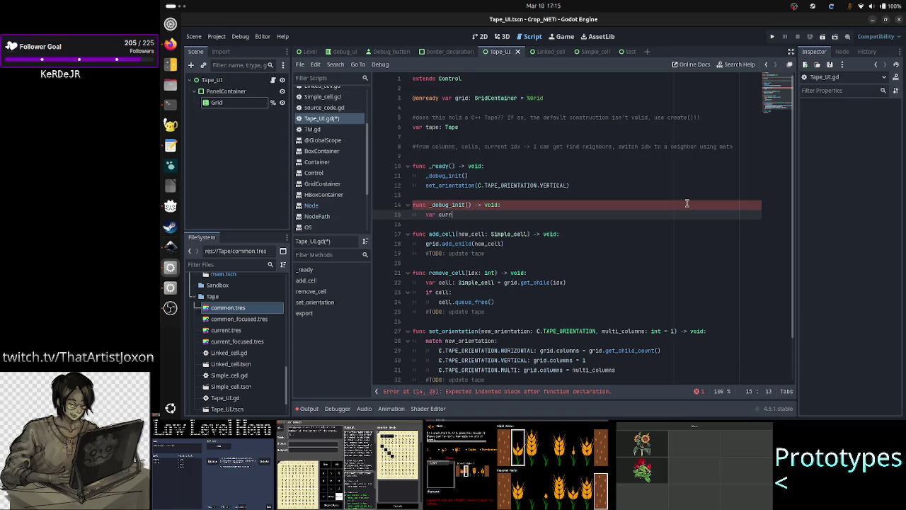
text(ent_cell =)
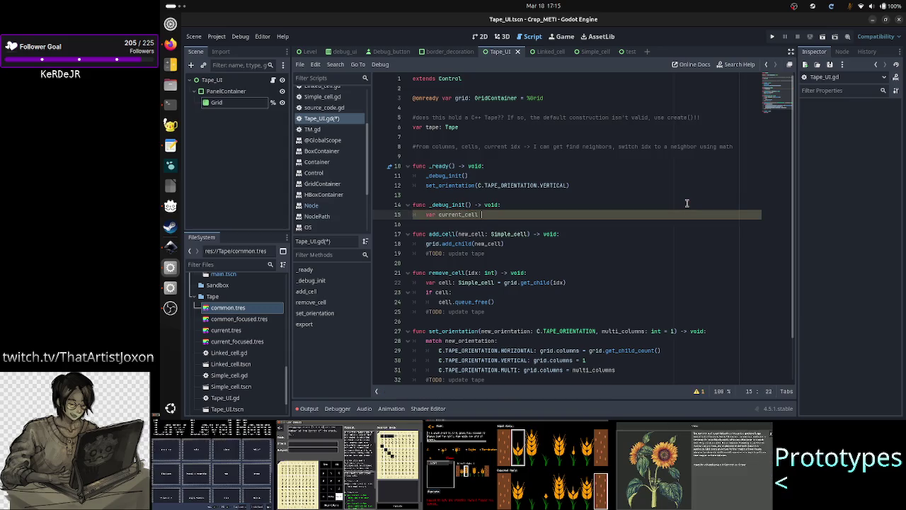
key(BackSpace)
key(BackSpace)
key(BackSpace)
text(: Simpl)
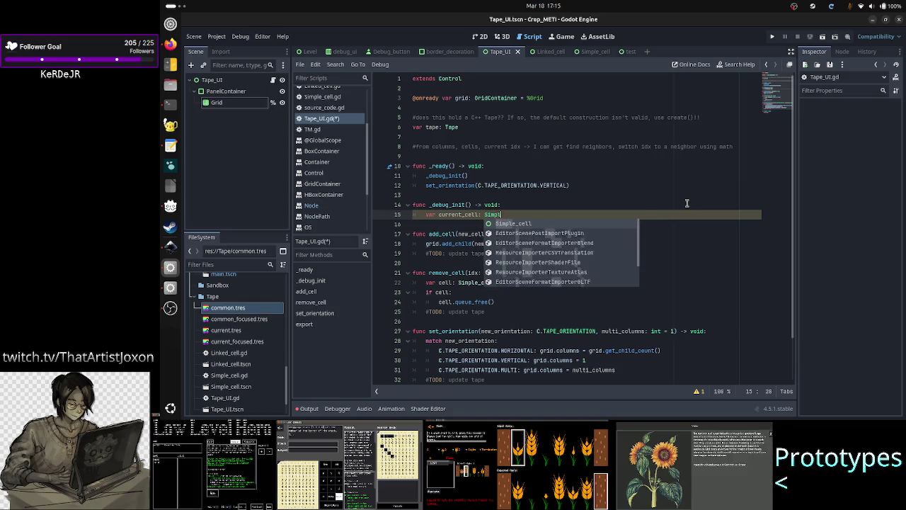
key(Return)
text(= Simp)
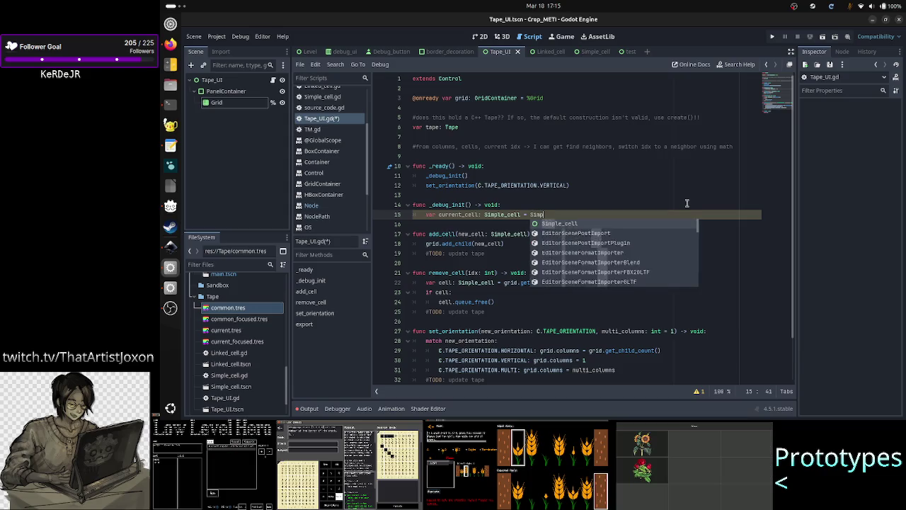
key(Return)
text(.n)
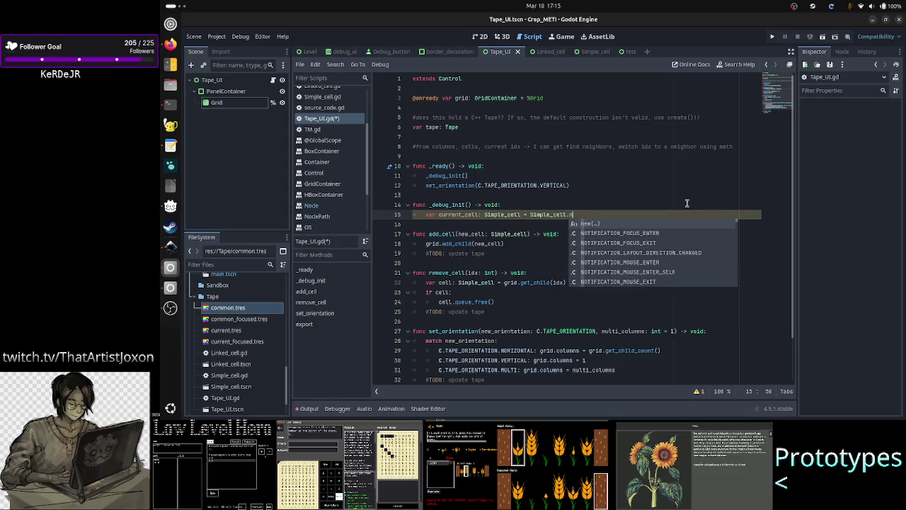
key(Return)
key(Return)
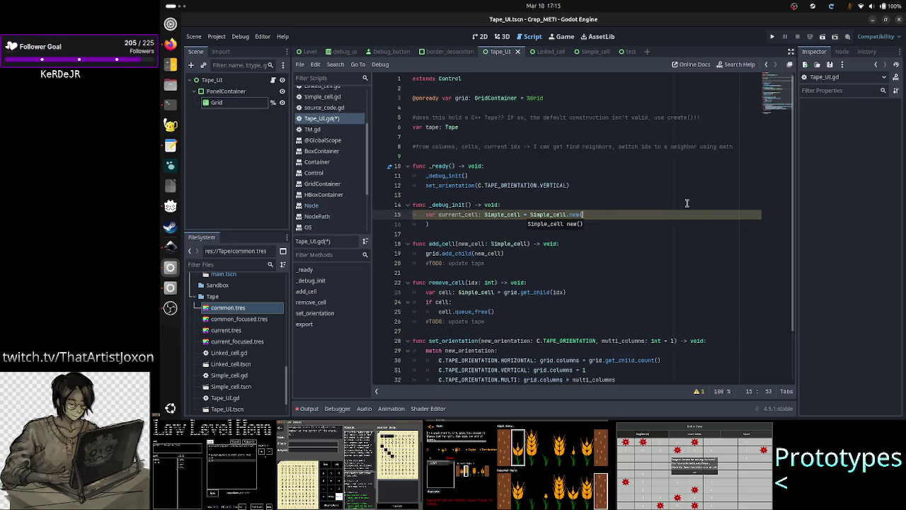
key(ctrl+z)
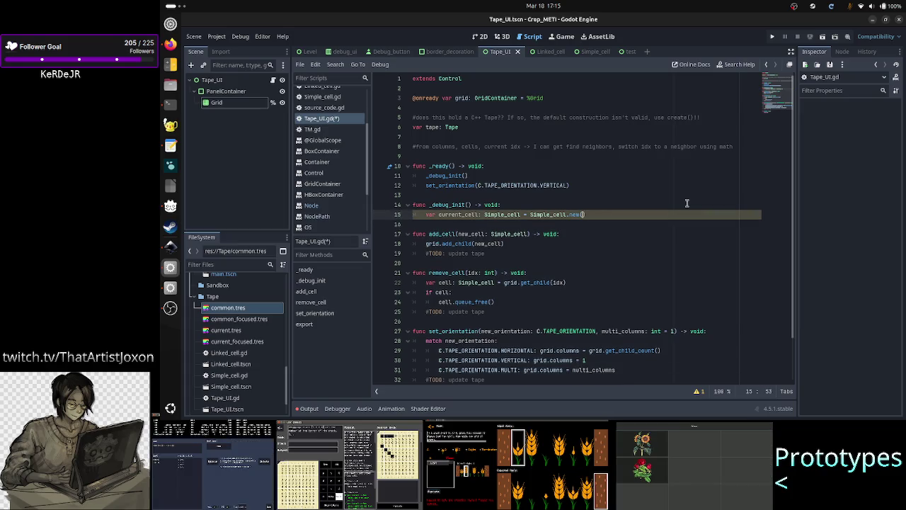
scroll(339, 142, up, 4)
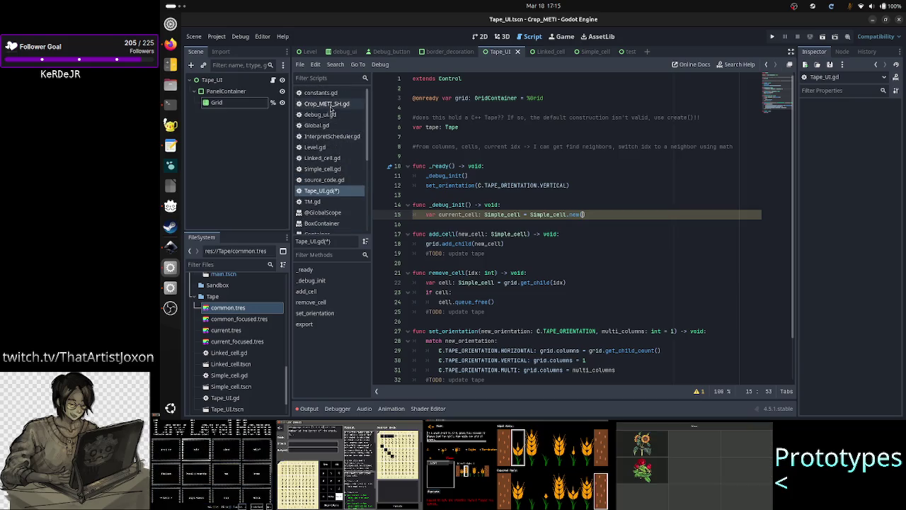
click(170, 307)
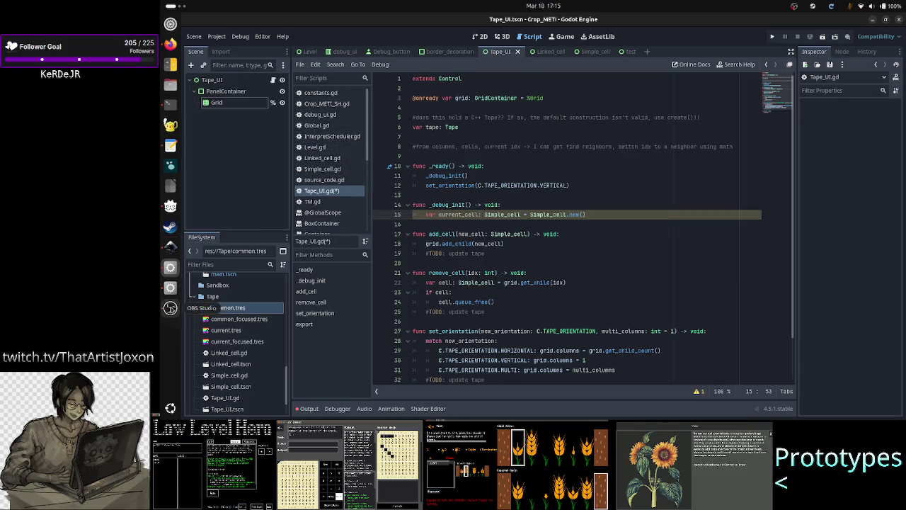
click(536, 381)
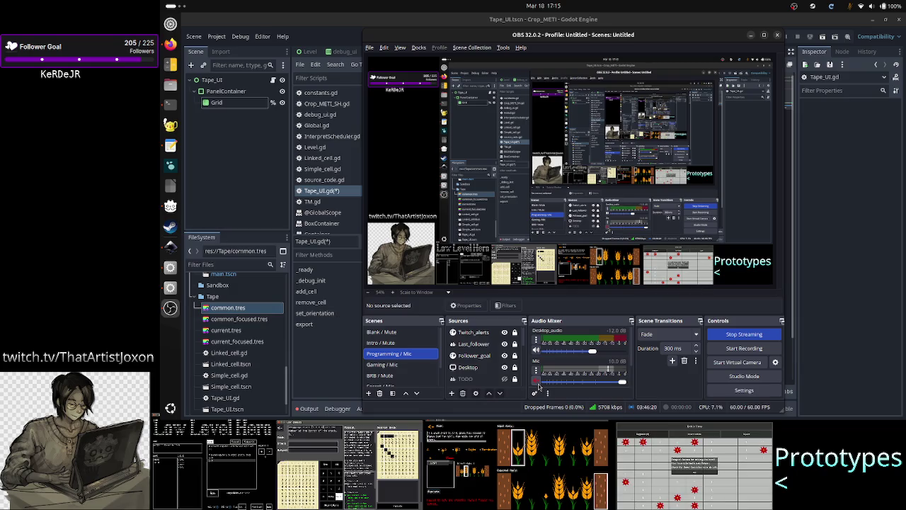
click(536, 381)
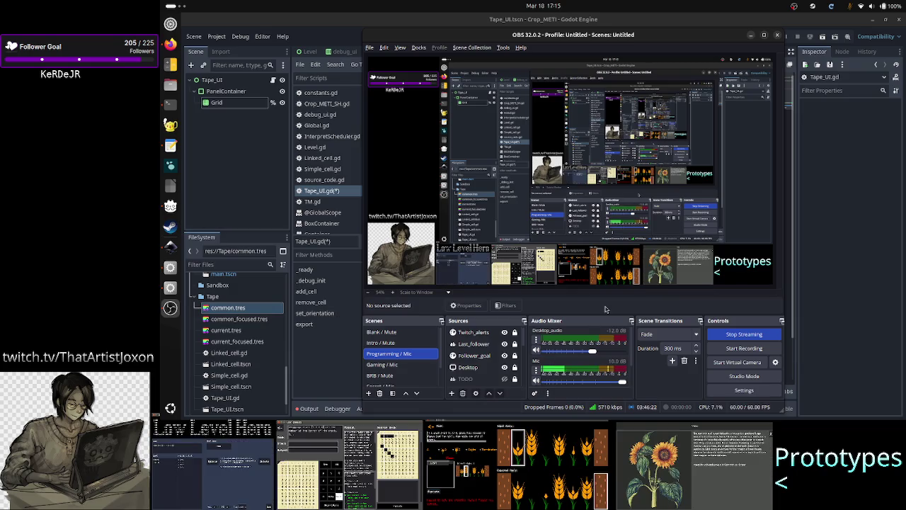
click(654, 20)
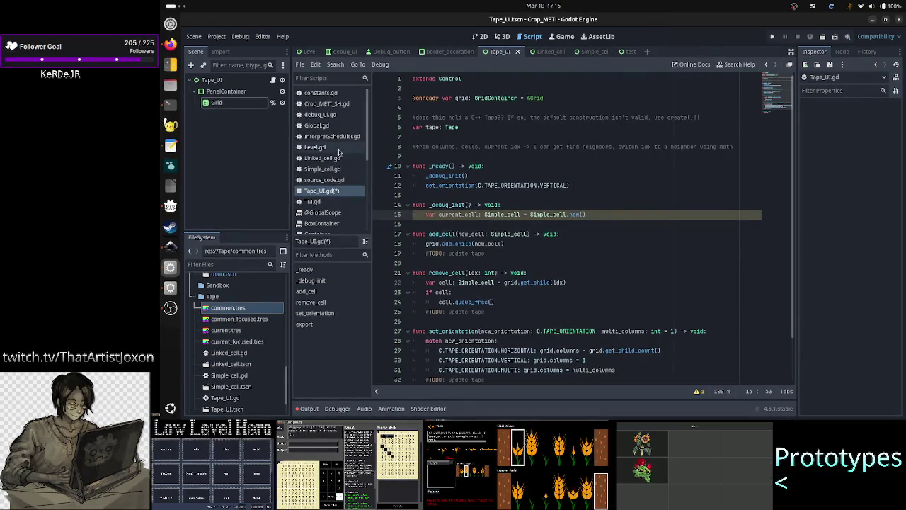
Step: Glance at Simple_cell.gd, then return to Tape_UI.gd to view _debug_init() calling Simple_cell.new()
click(322, 169)
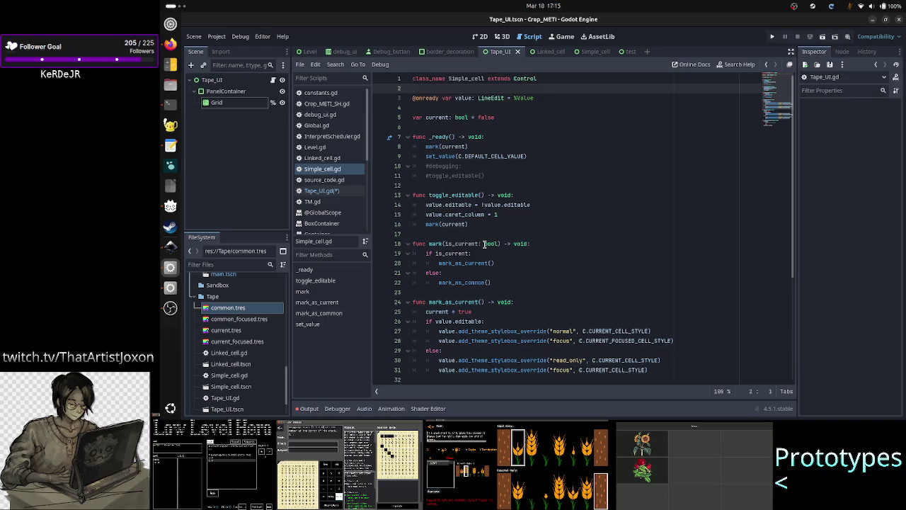
mouse_move(484, 244)
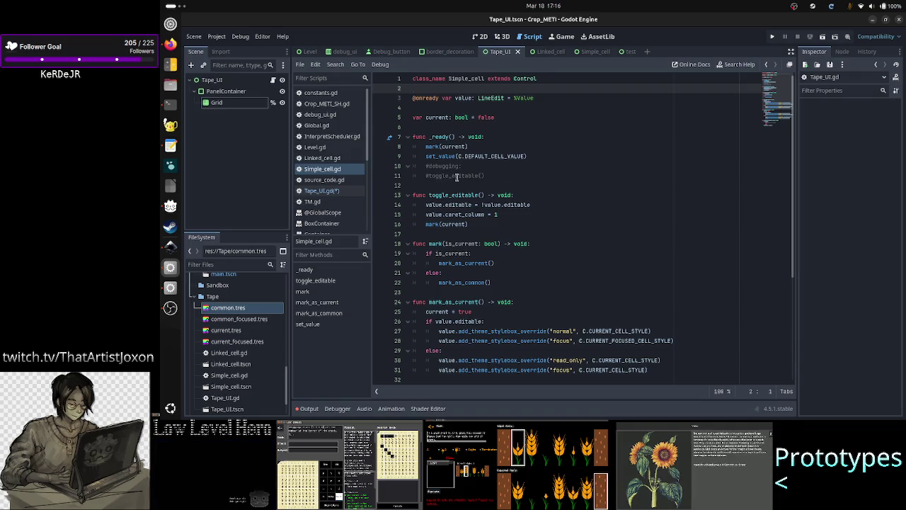
click(334, 193)
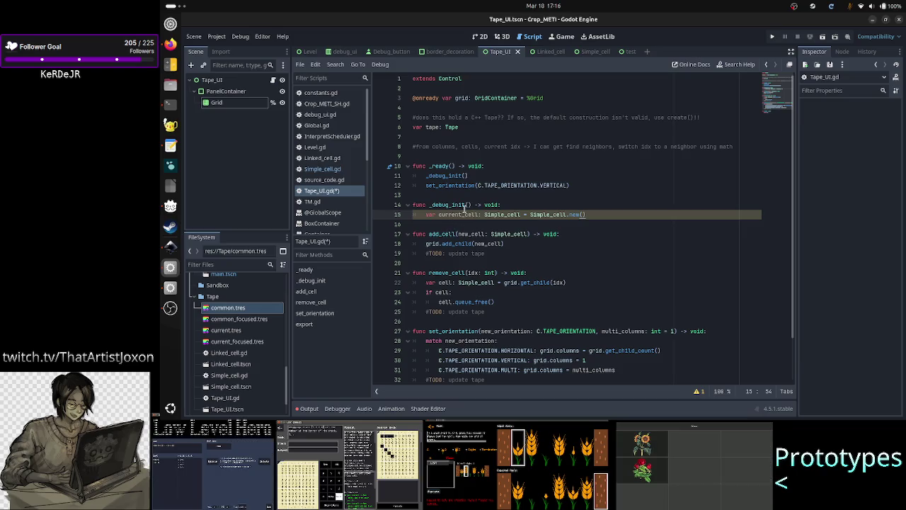
Step: In Simple_cell.gd, step through _ready()'s mark(current) and set_value lines to the empty line 12
click(324, 170)
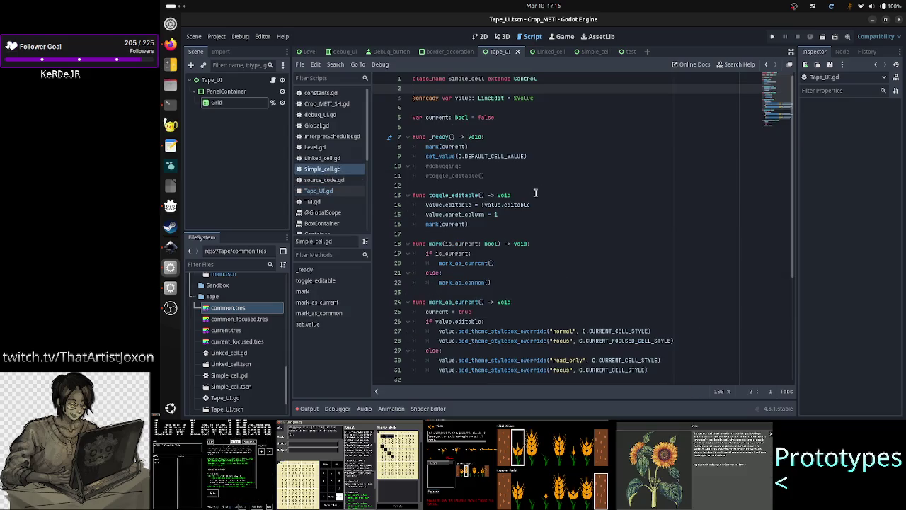
key(Down)
key(Down)
key(Down)
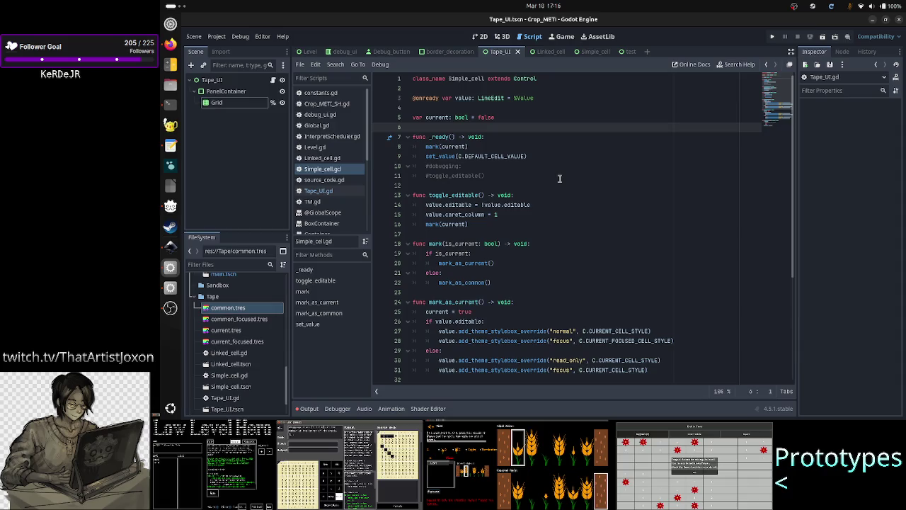
key(Down)
key(Down)
key(Down)
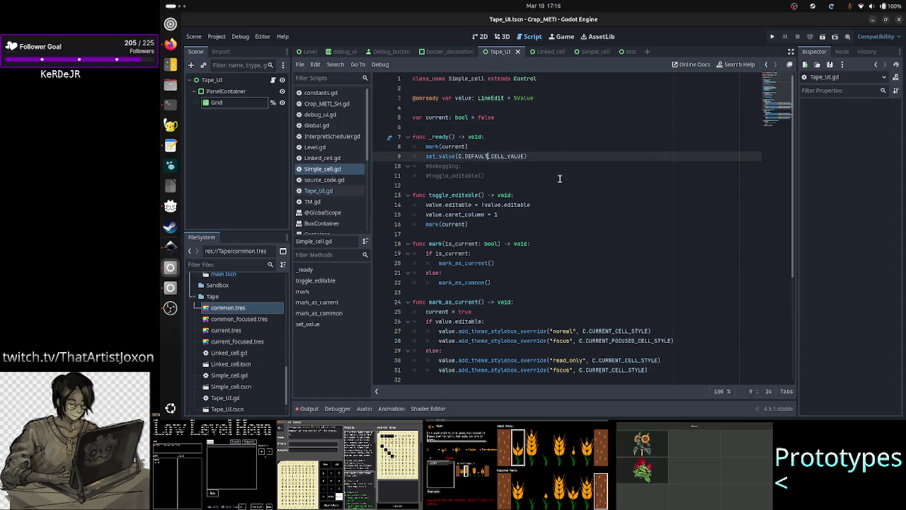
key(End)
key(Up)
key(Up)
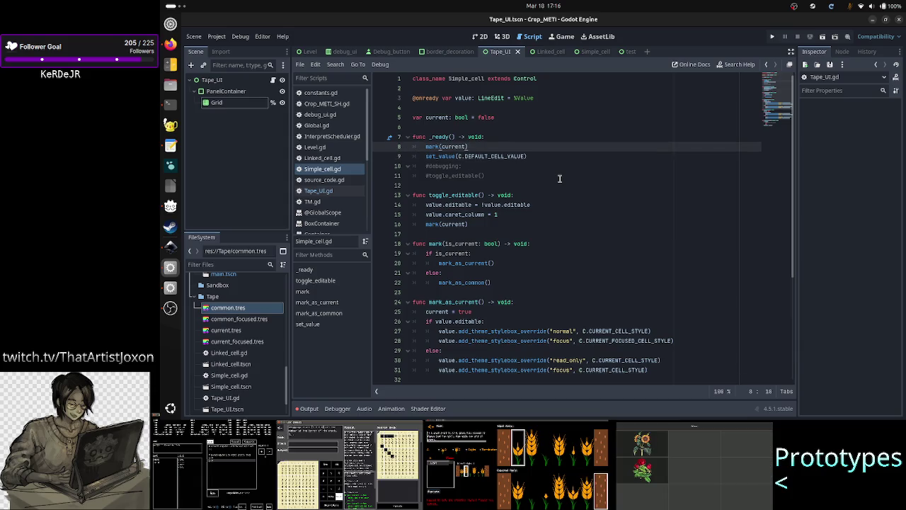
key(Down)
key(Right)
key(Right)
key(Right)
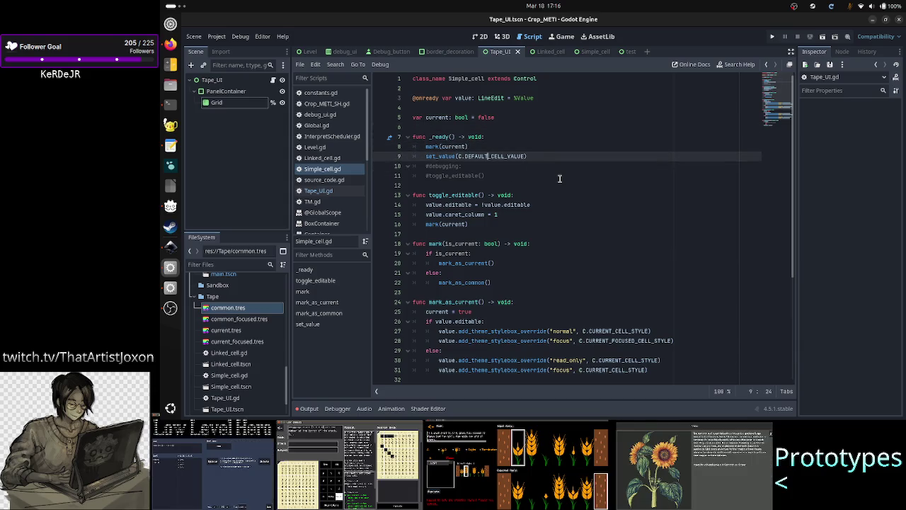
key(Up)
key(Down)
key(Up)
key(Down)
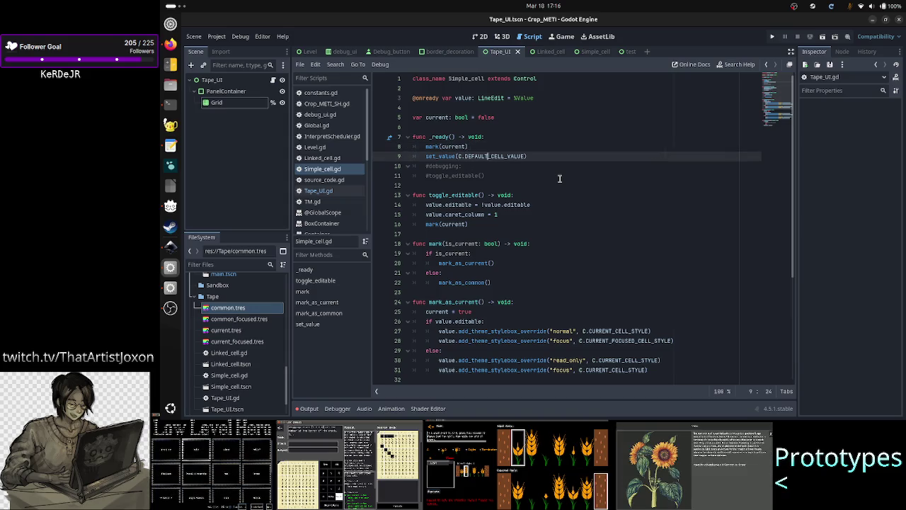
key(Up)
key(Left)
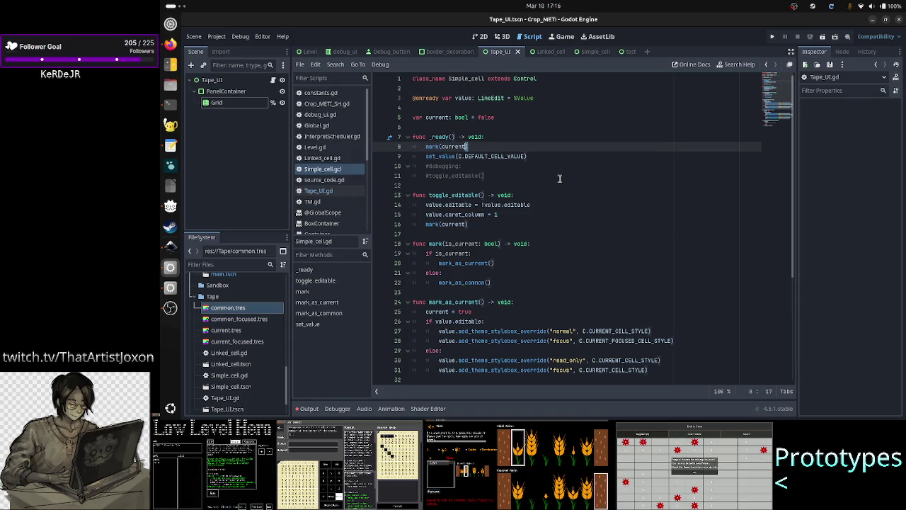
key(Down)
key(Down)
key(Down)
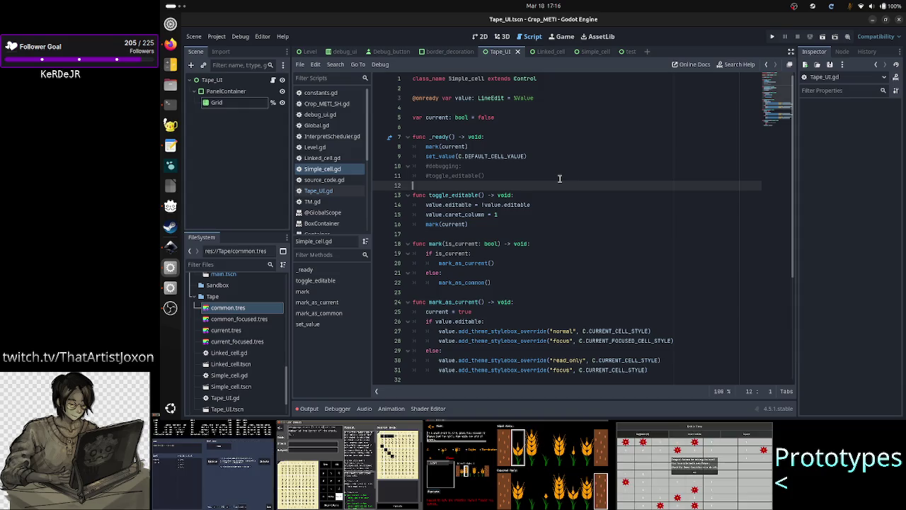
Step: Insert blank lines after _ready(), pushing toggle_editable() down to line 15
key(Return)
key(Return)
key(Up)
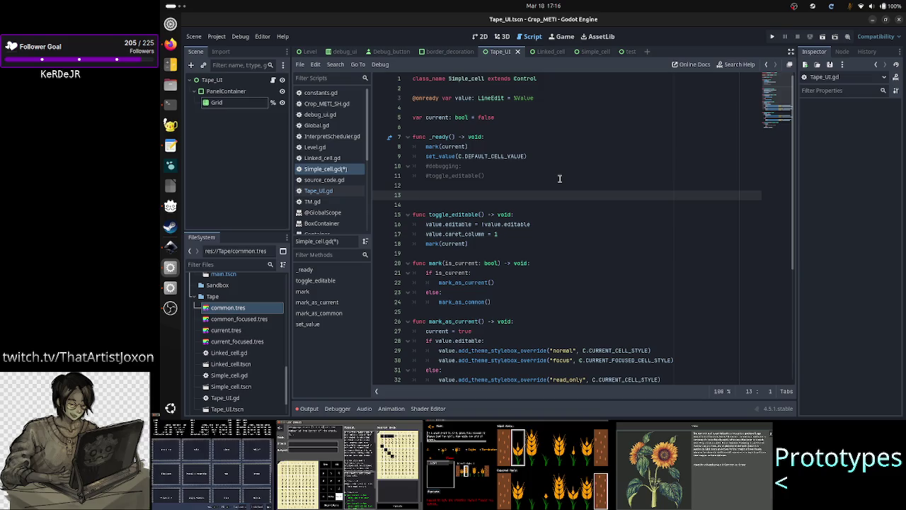
key(Up)
key(Up)
key(Up)
key(Up)
key(Down)
key(Down)
key(Down)
key(Down)
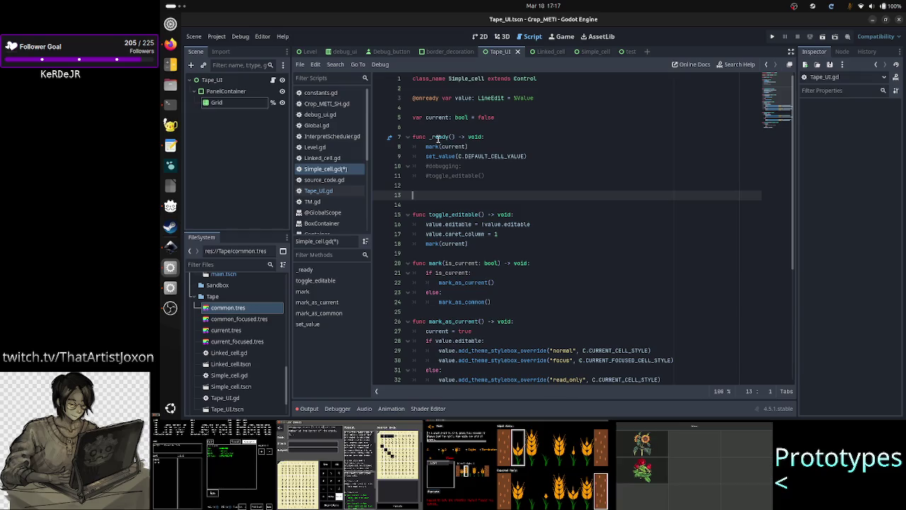
mouse_move(438, 139)
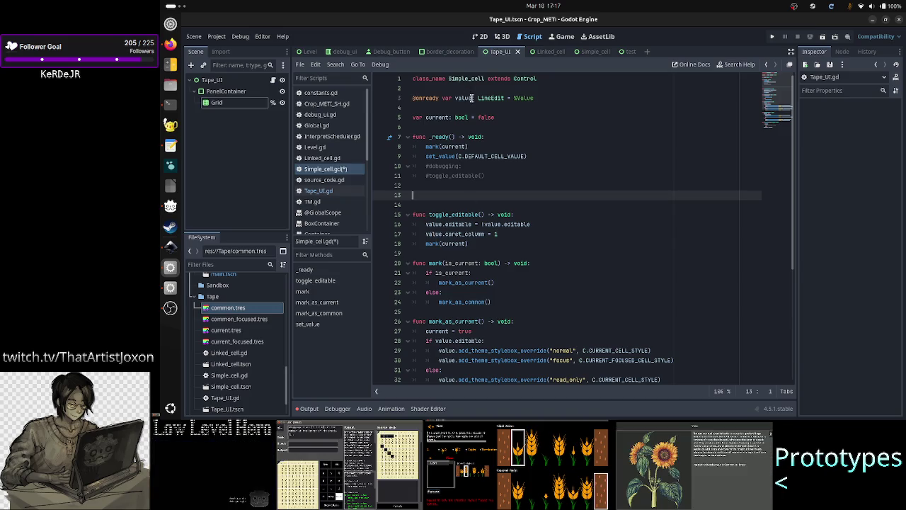
Step: Switch to the Simple_cell scene, select its Simple_cell root node, and refocus the script editor
click(586, 51)
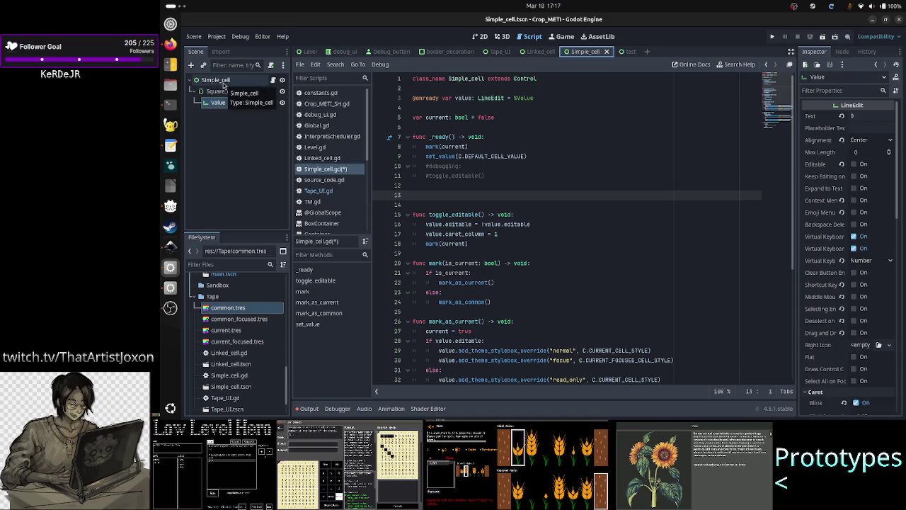
click(224, 84)
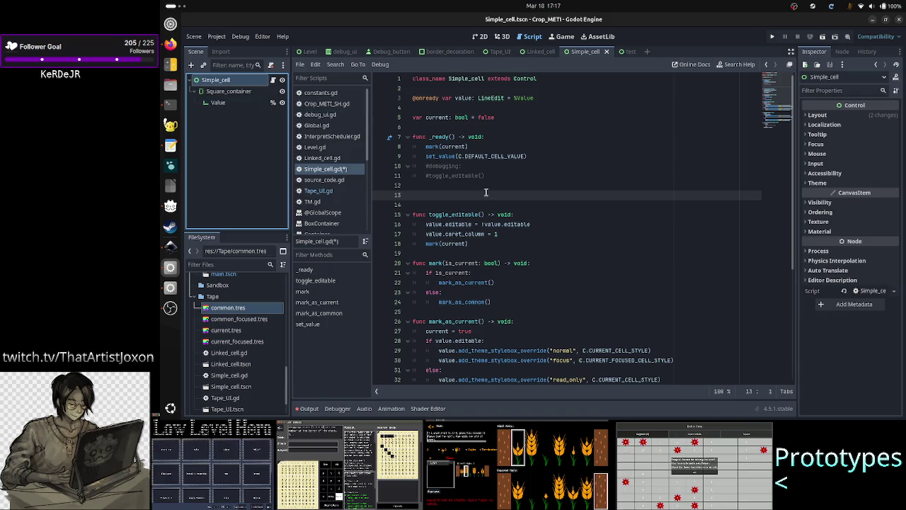
click(743, 60)
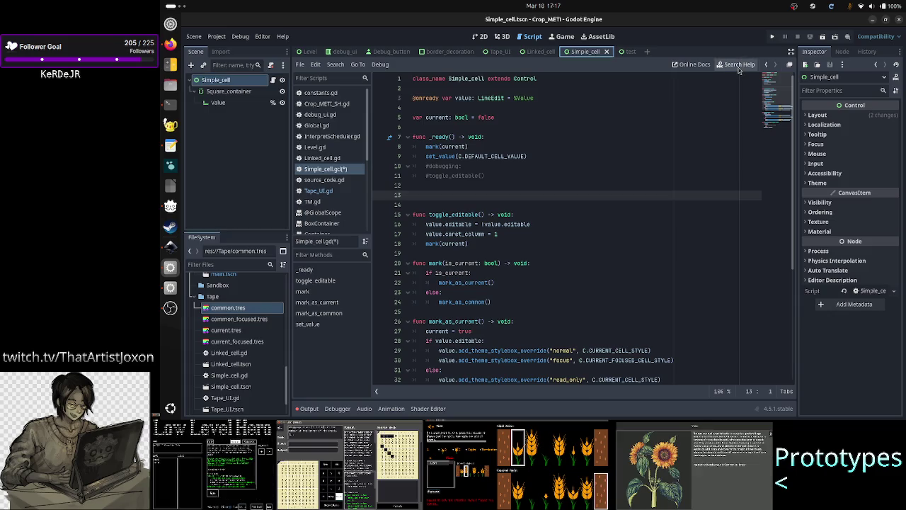
Step: Search the help for _init and read the Object._init() documentation
click(737, 65)
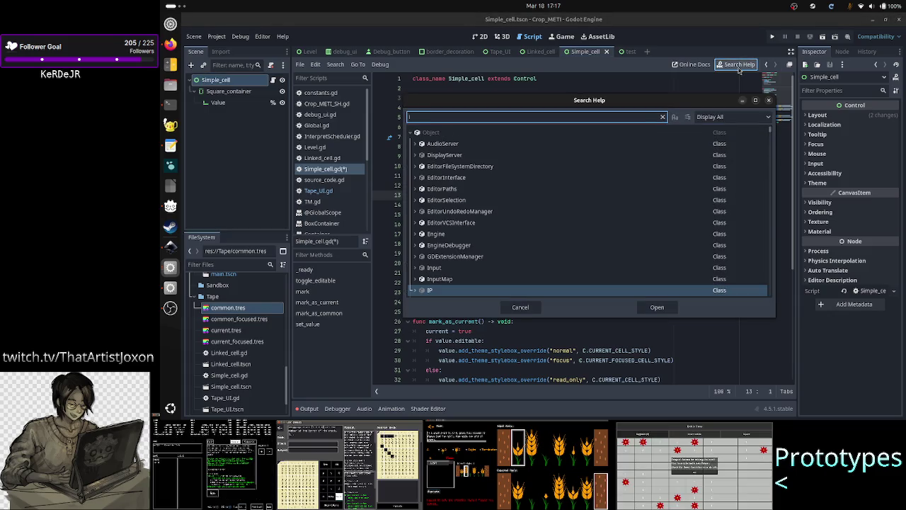
text(_init)
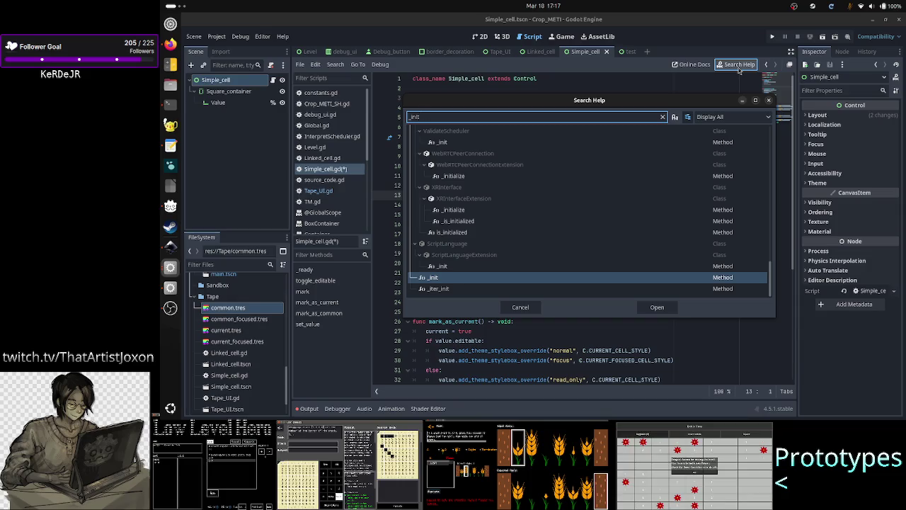
key(Return)
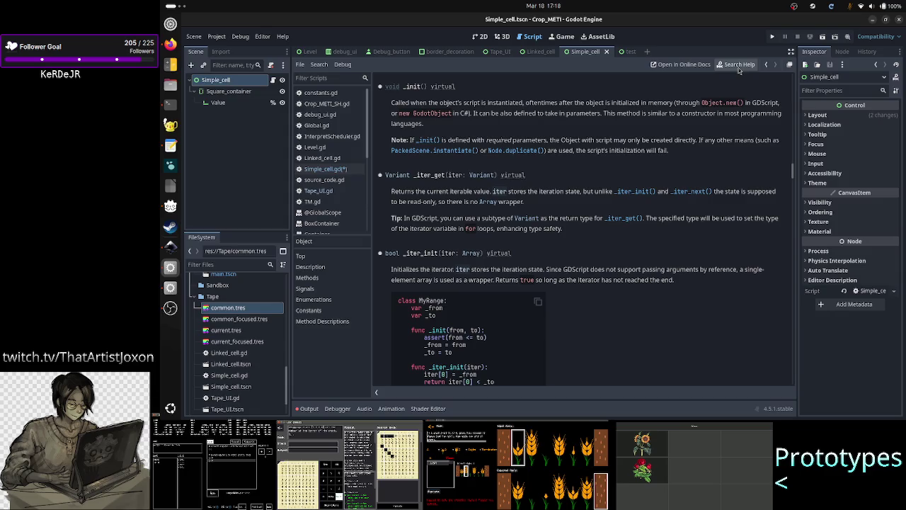
scroll(332, 176, down, 5)
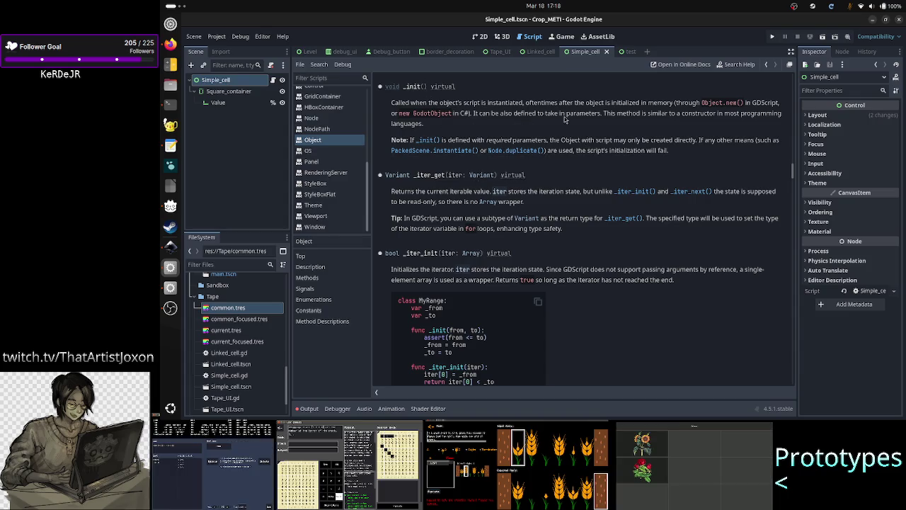
click(728, 66)
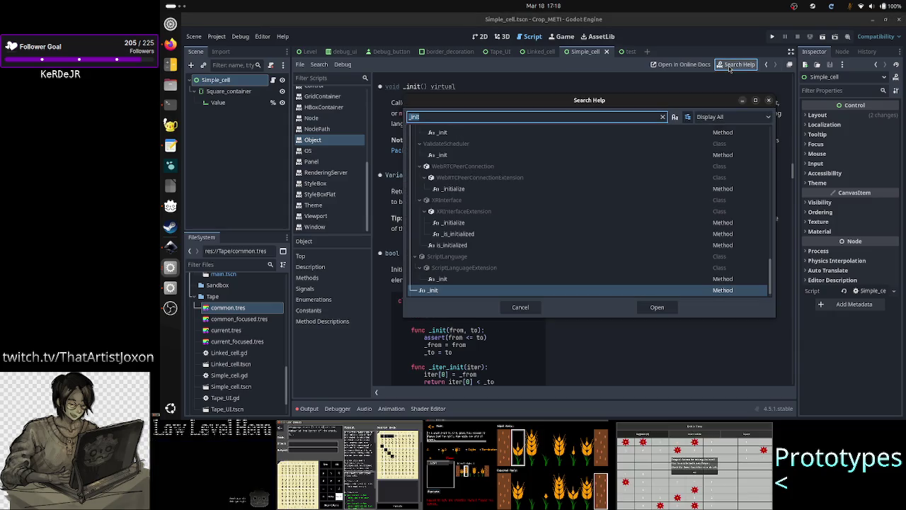
Step: Look up Node._ready() in the help and highlight its note on Object._init() for earlier initialization
text(_read)
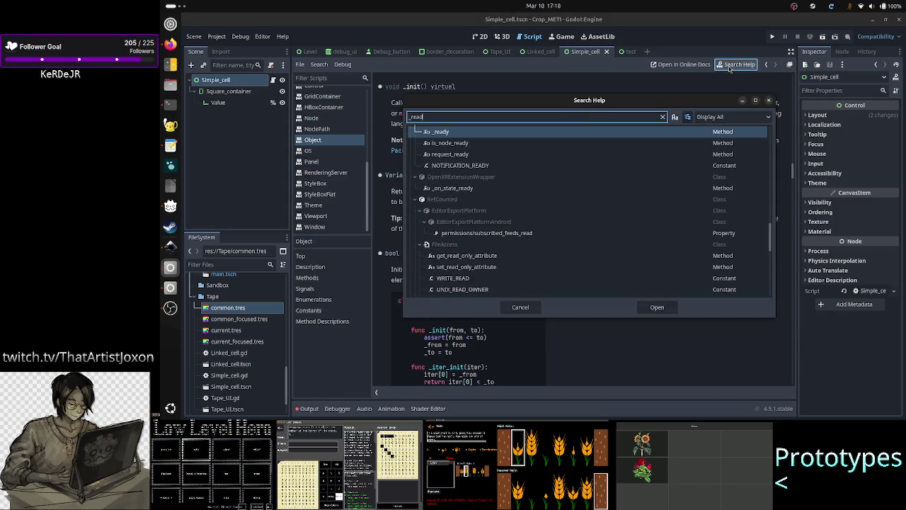
key(Return)
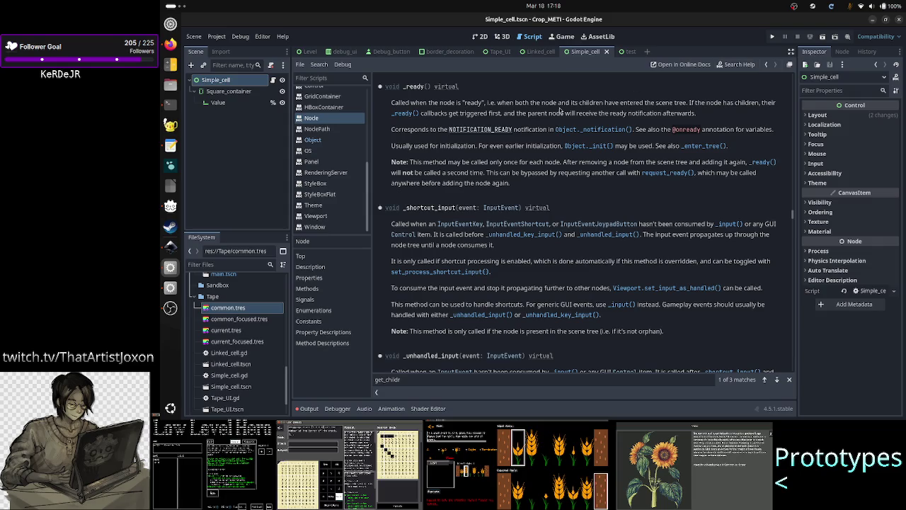
scroll(348, 165, up, 2)
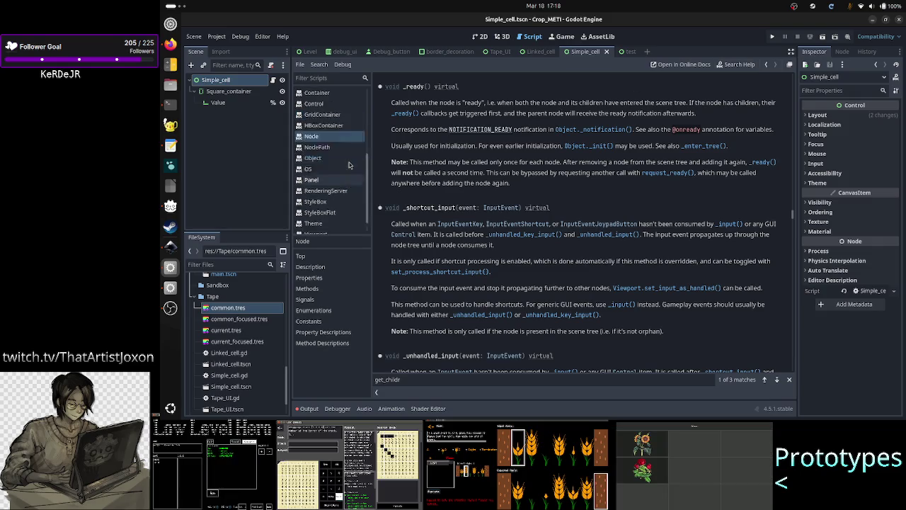
scroll(542, 177, up, 3)
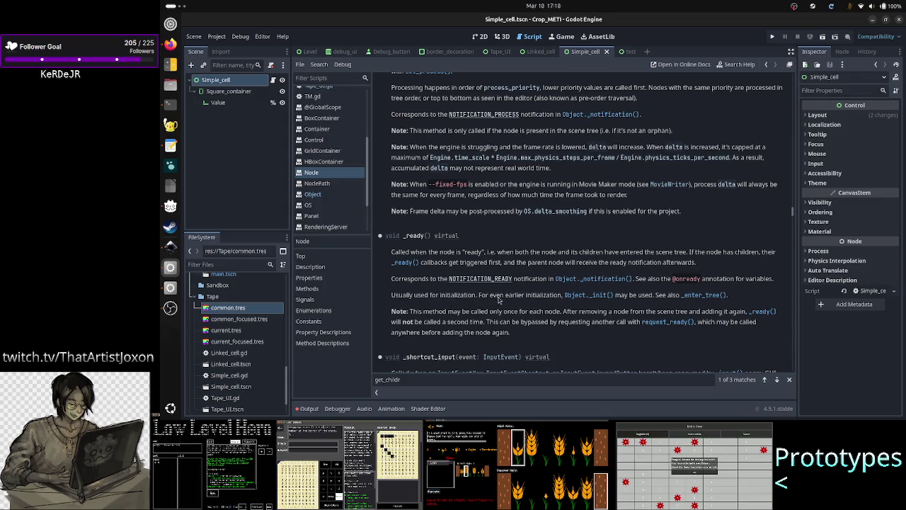
mouse_move(506, 300)
mouse_down()
mouse_move(392, 296)
mouse_move(560, 296)
mouse_up()
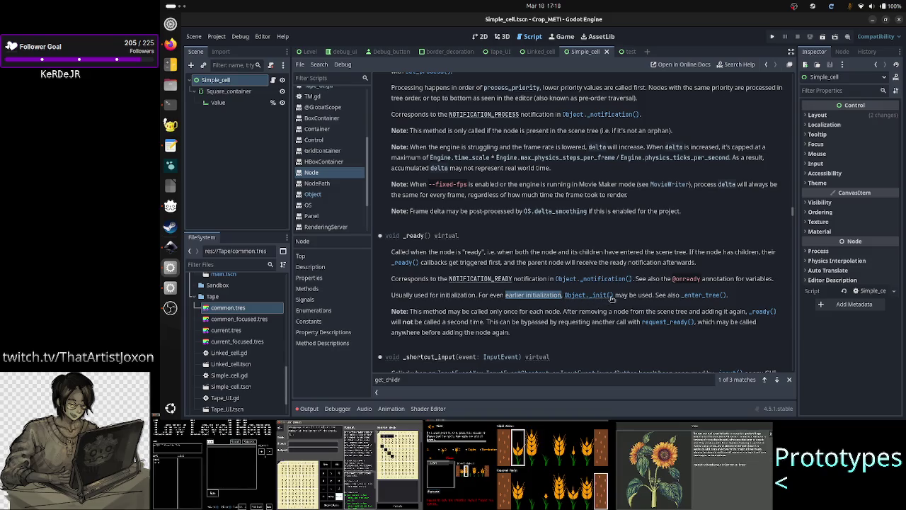
drag(645, 296, 526, 297)
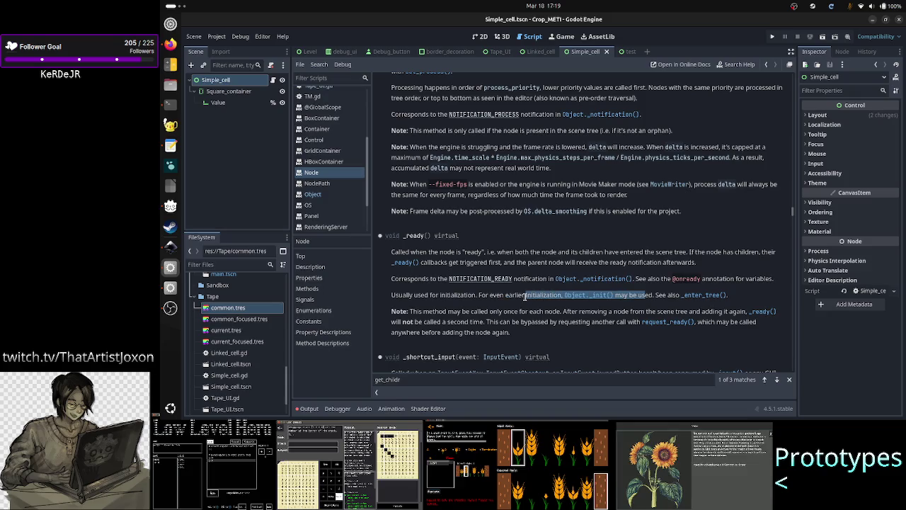
double_click(518, 297)
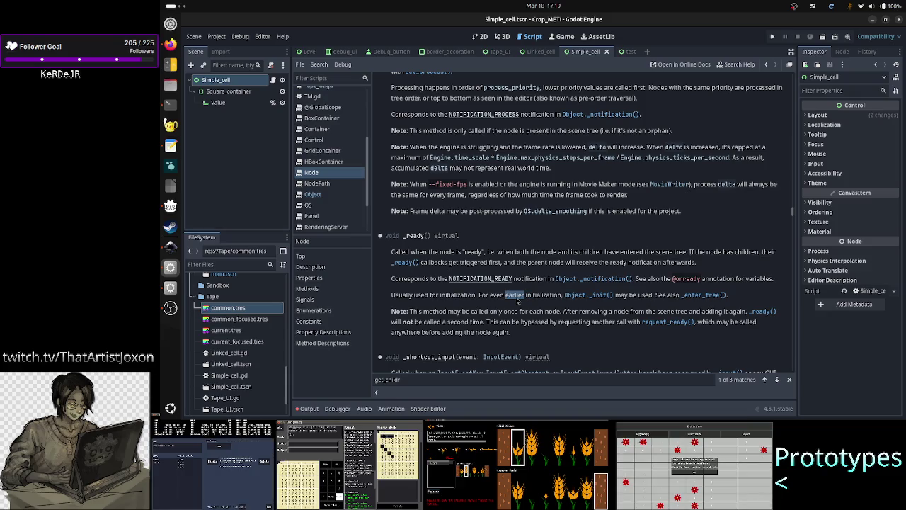
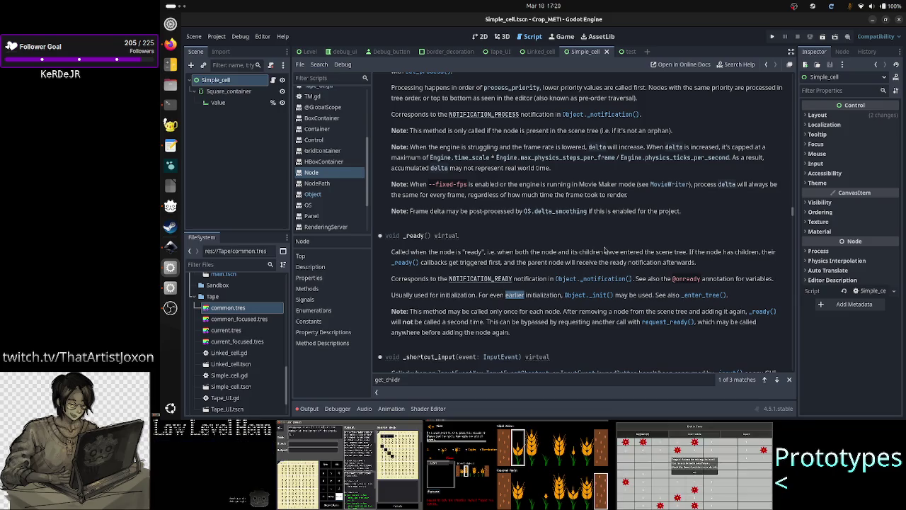
Step: Strip the extra blank lines from Simple_cell.gd, save it, check the Value node, then open Tape_UI.gd
scroll(327, 129, up, 3)
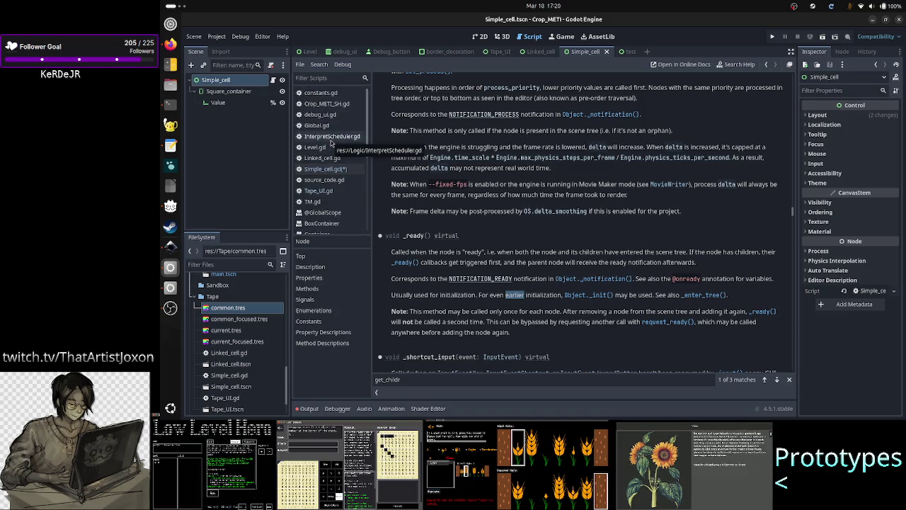
click(326, 169)
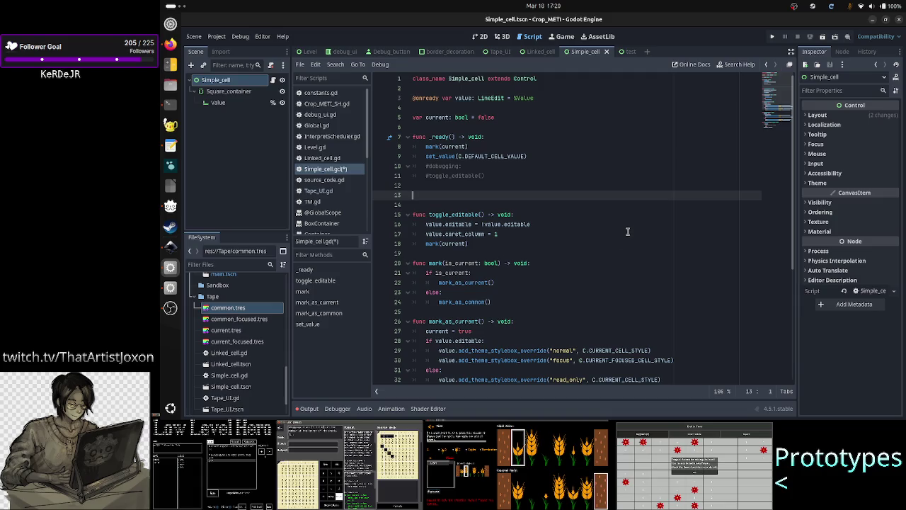
key(BackSpace)
key(BackSpace)
key(Down)
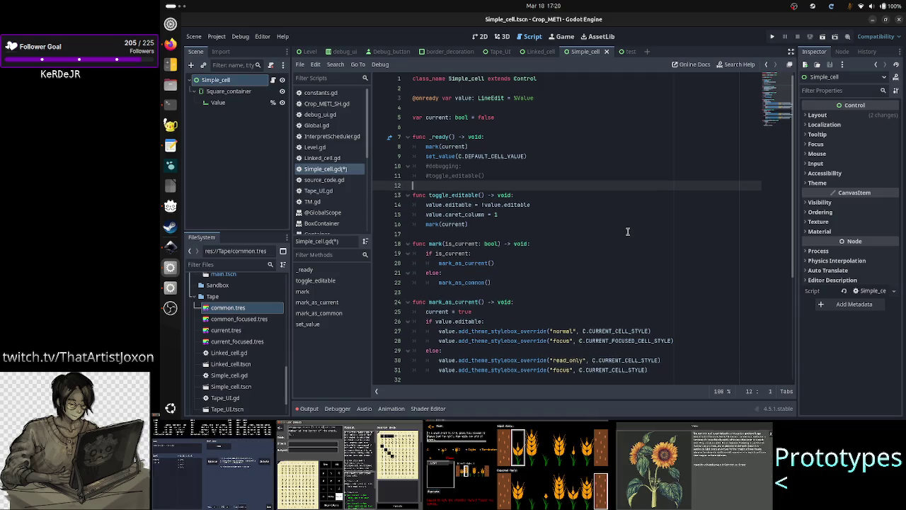
key(ctrl+s)
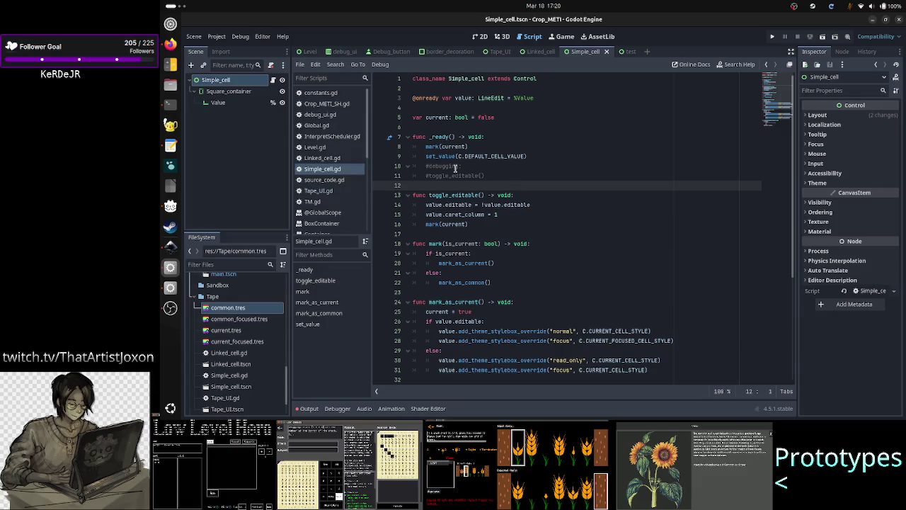
click(216, 103)
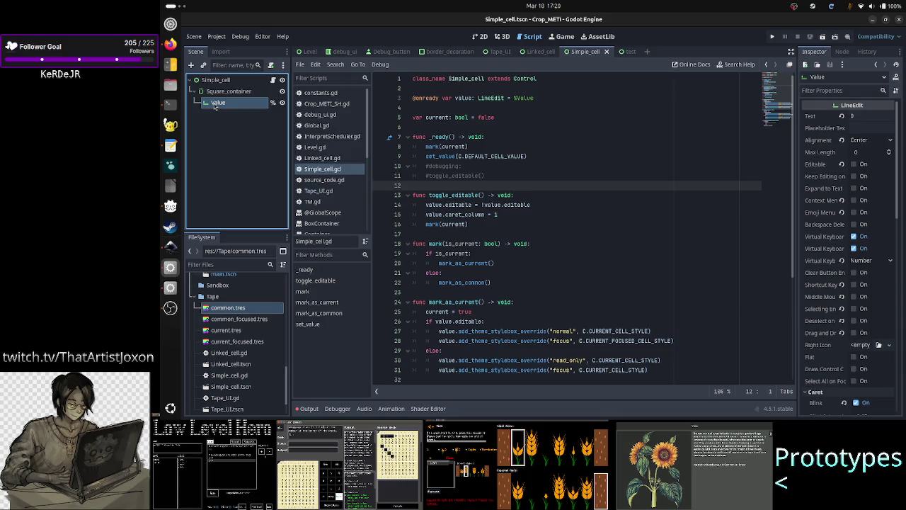
click(325, 192)
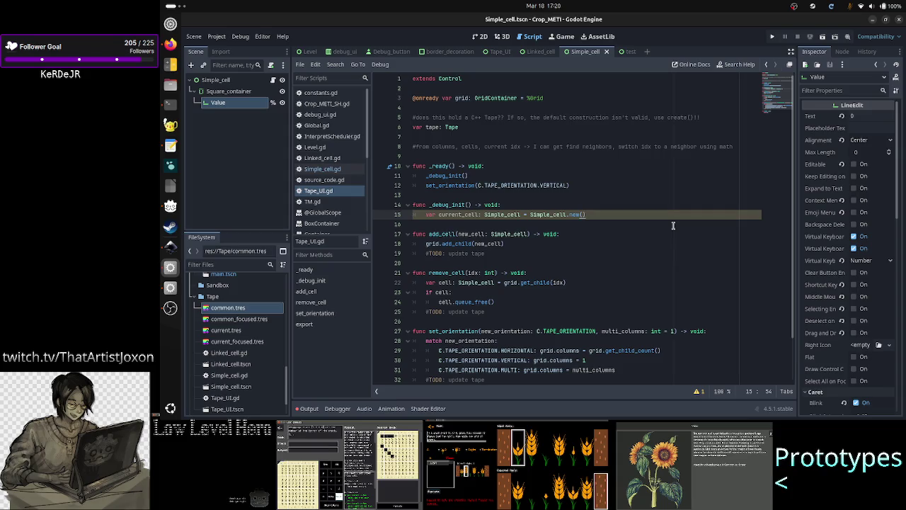
Step: Add current_cell.set_value("0") below the Simple_cell.new() line in _debug_init
key(Return)
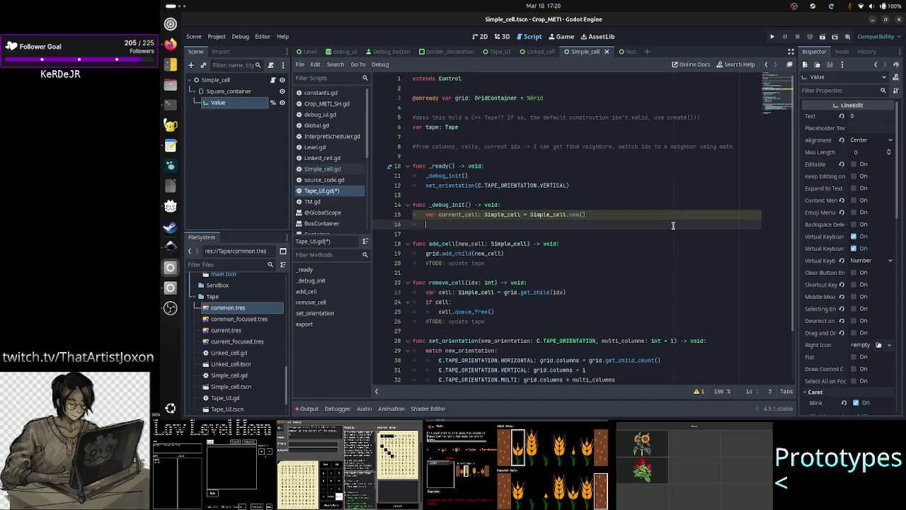
text(curr)
key(Return)
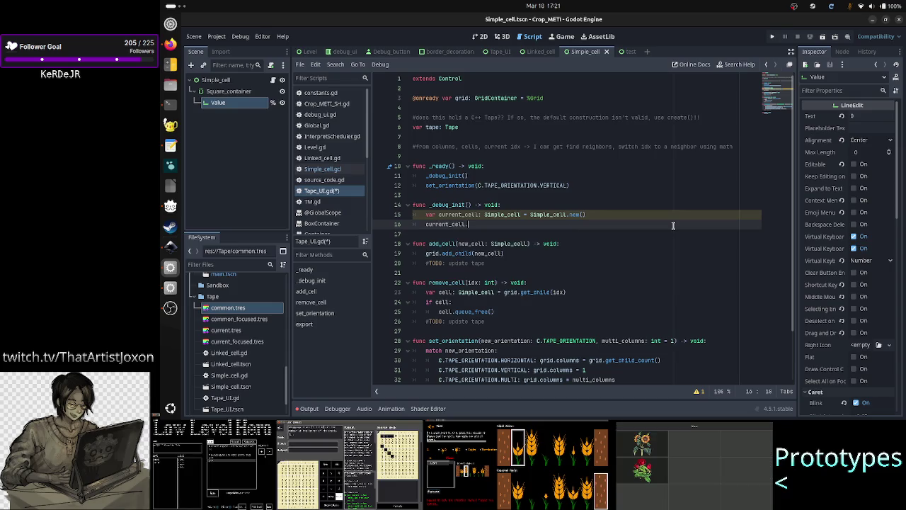
text(.)
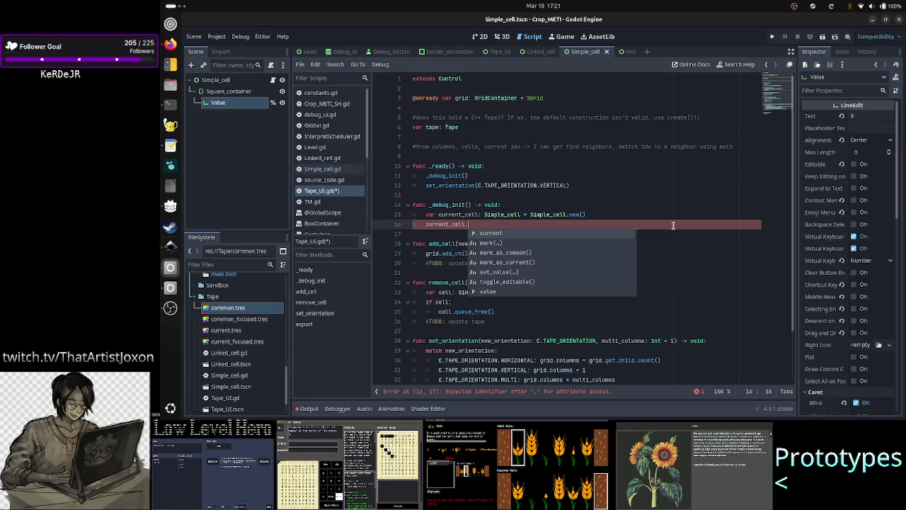
text(set)
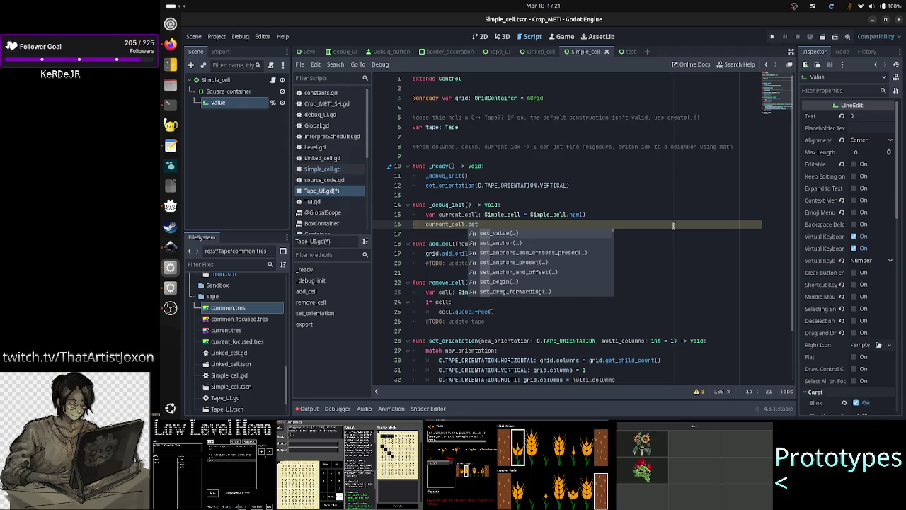
key(Return)
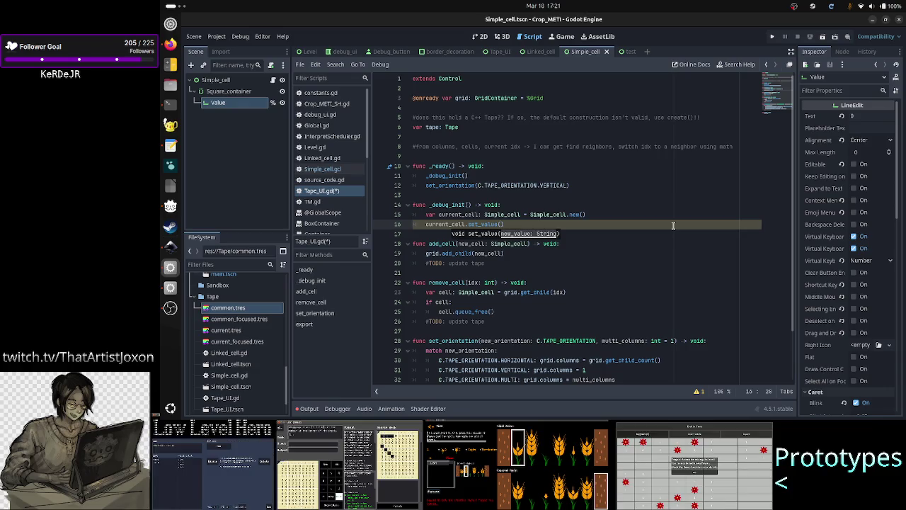
text("0)
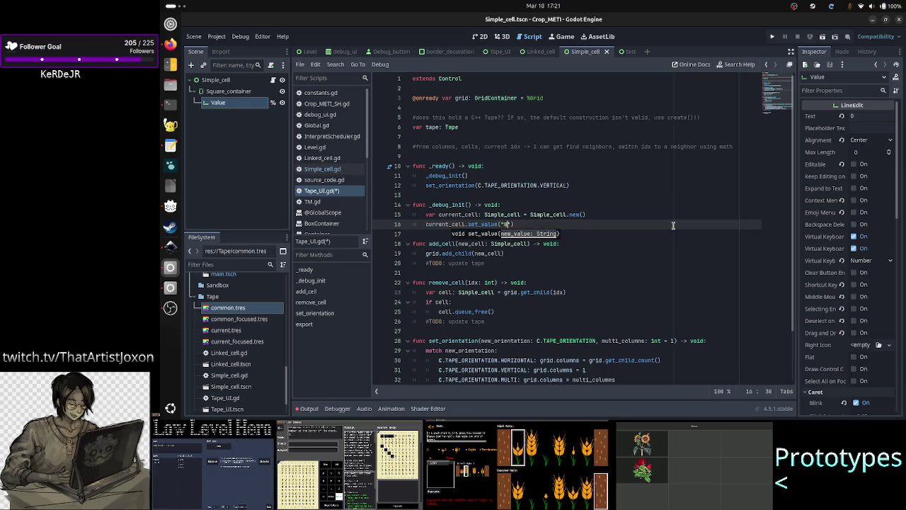
Step: Add a current_cell.mark_as_current() call, checking Simple_cell.gd for the method
key(Return)
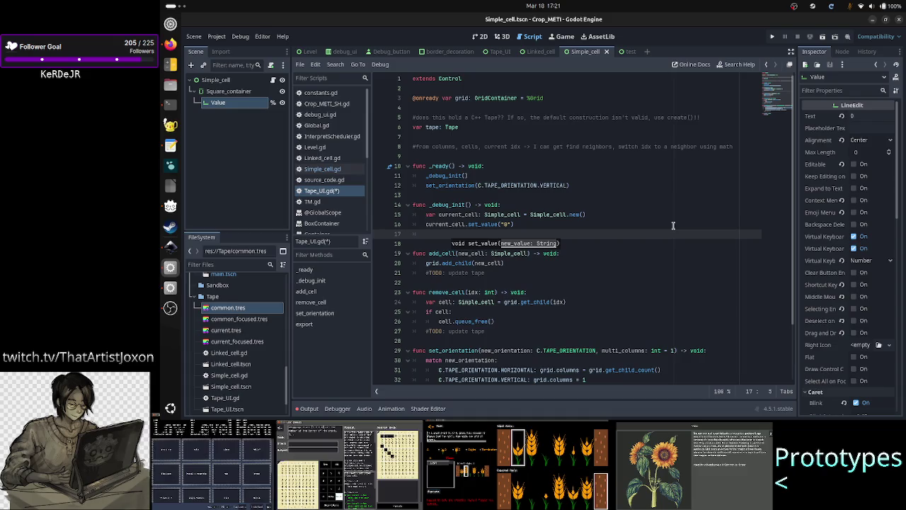
text(current_cell.se)
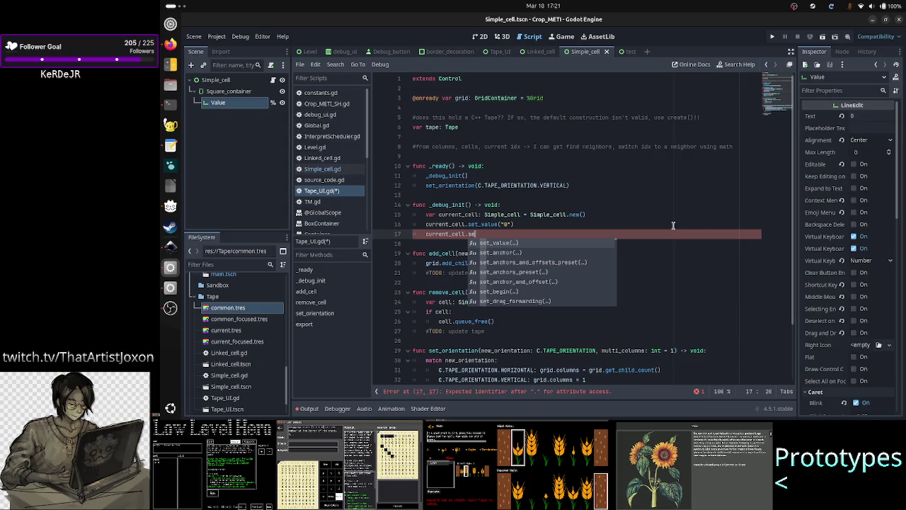
key(BackSpace)
key(BackSpace)
text(mark)
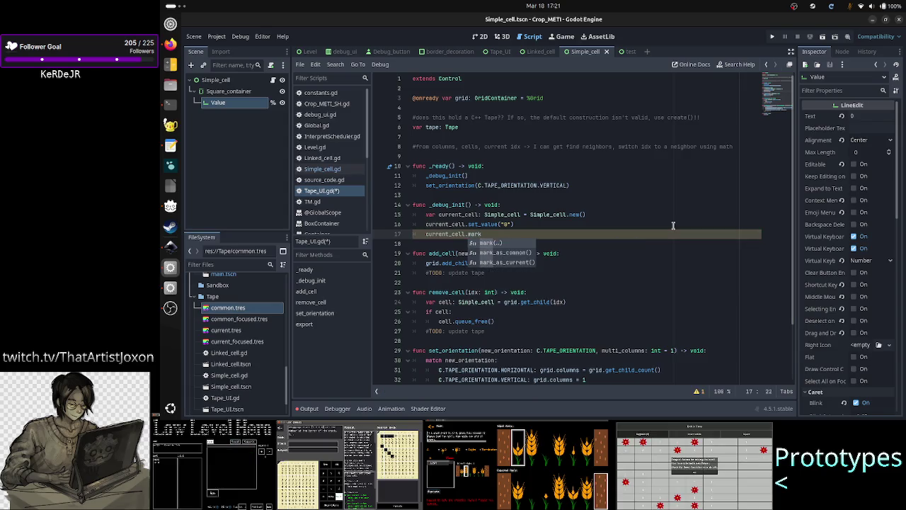
key(Down)
key(Down)
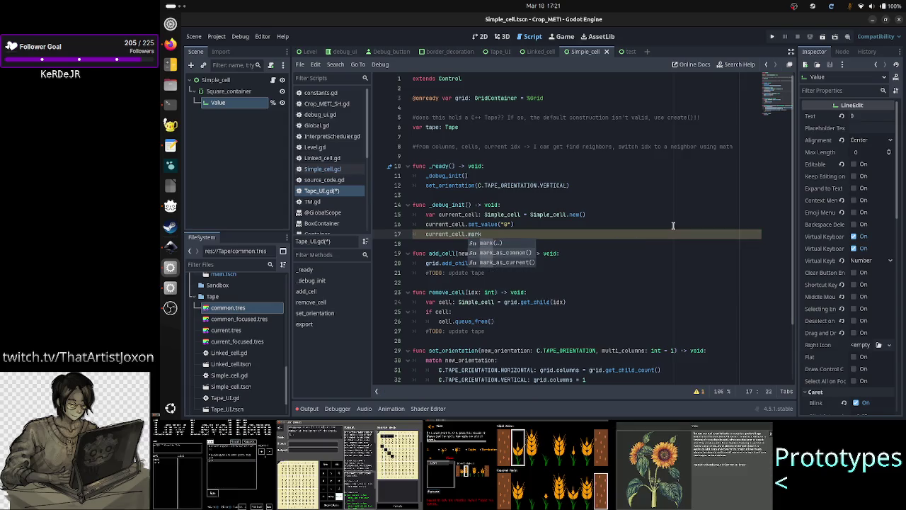
key(Return)
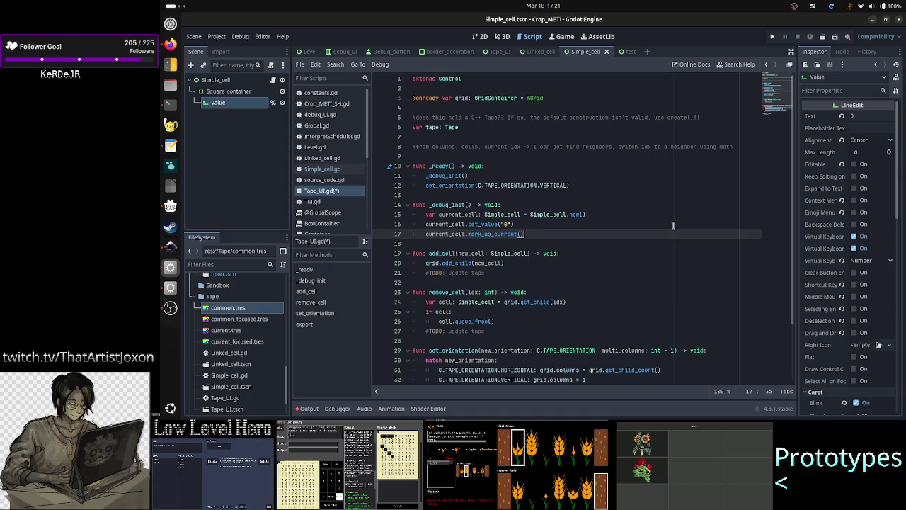
click(340, 170)
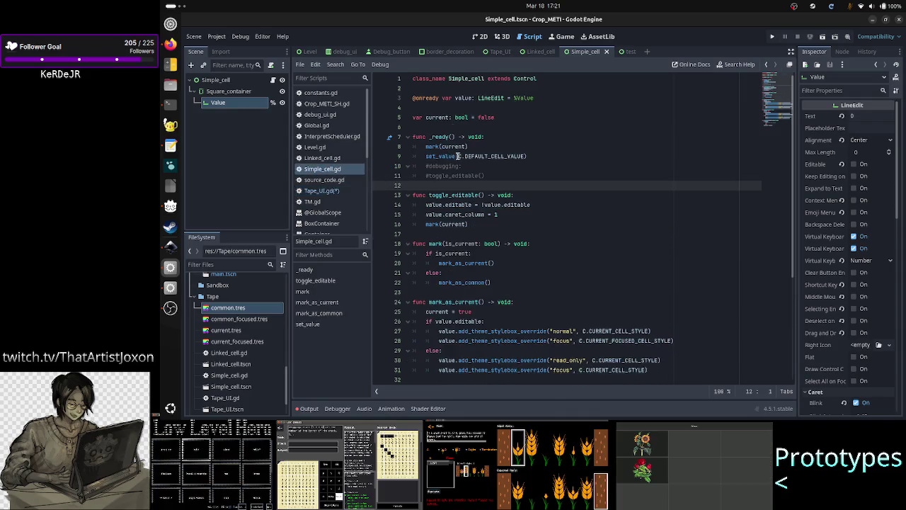
click(327, 190)
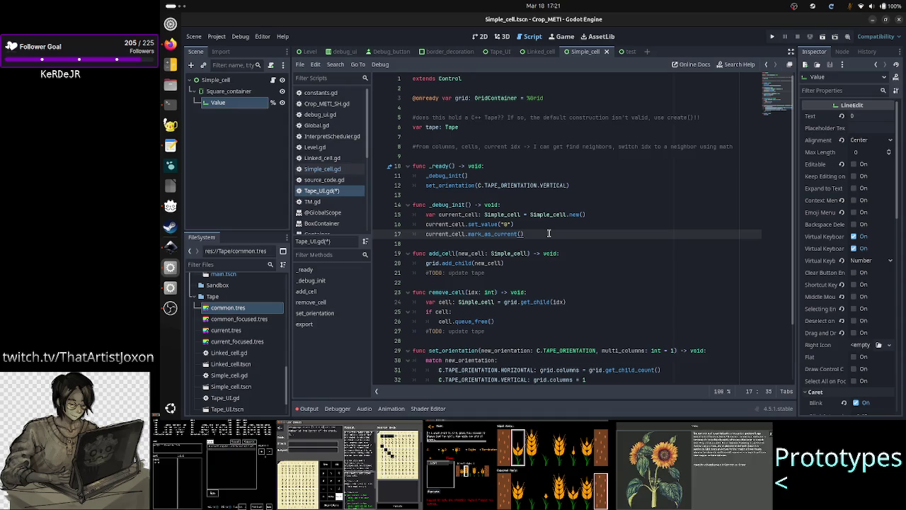
Step: Add add_cell(current_cell) and remove the unfinished line after it
key(Return)
text(add_ce)
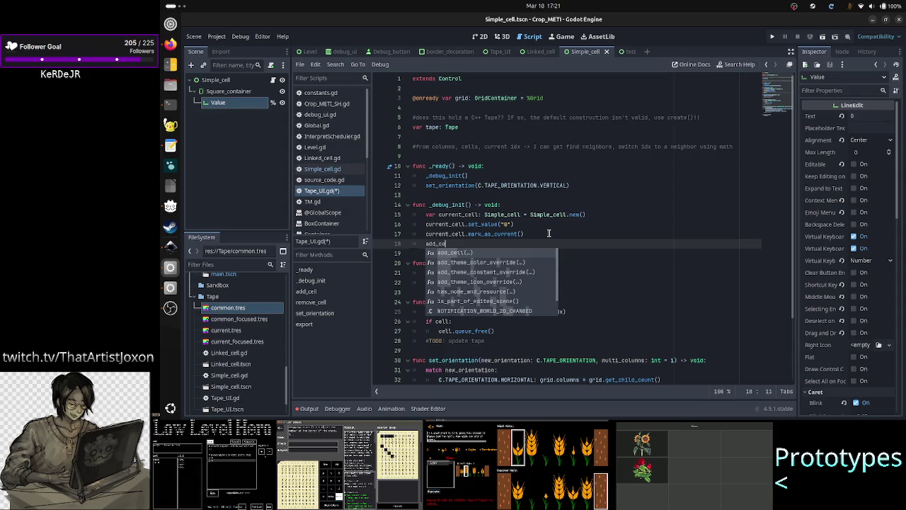
key(Return)
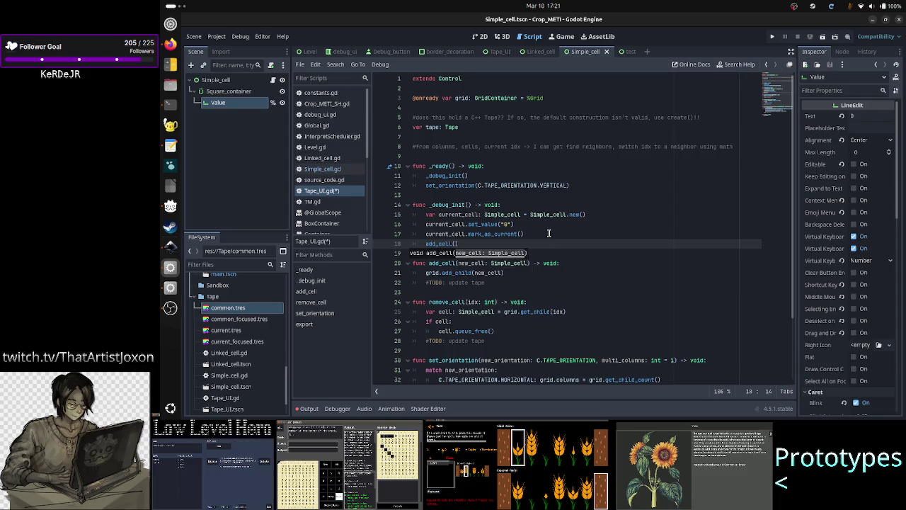
text(curr)
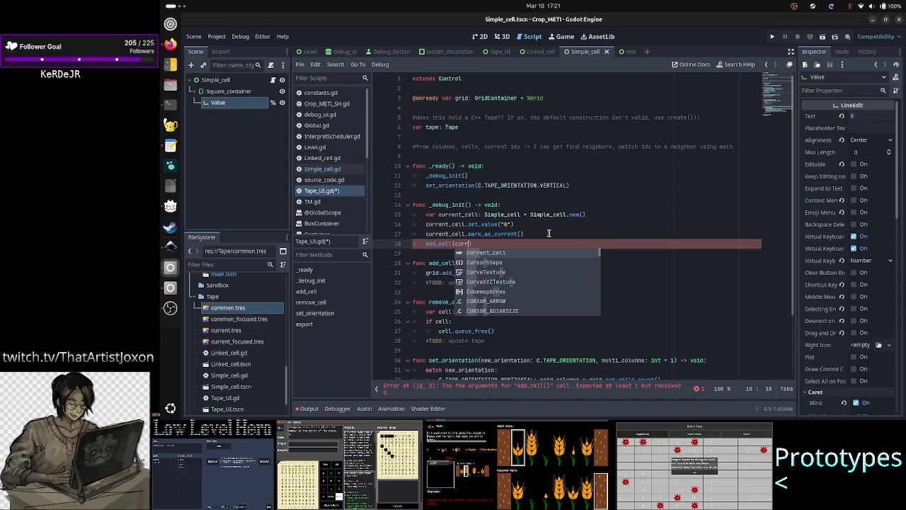
key(Return)
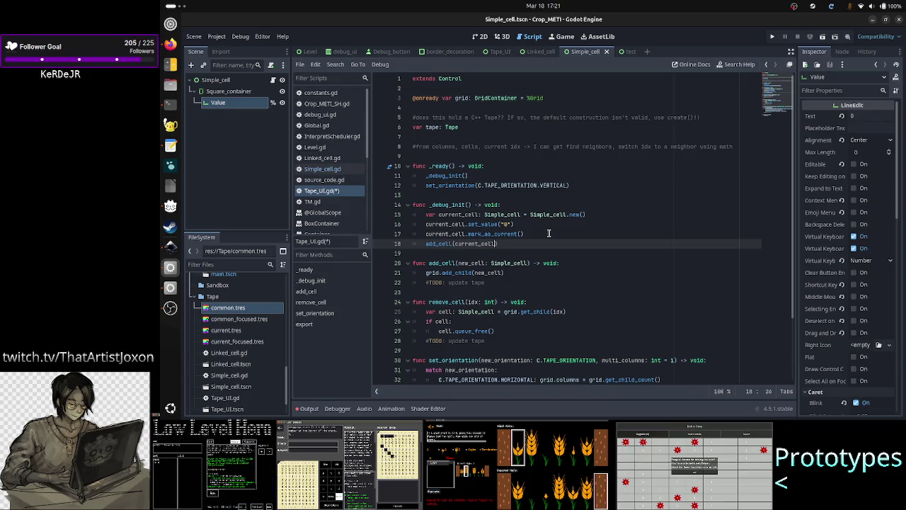
key(Return)
text(var)
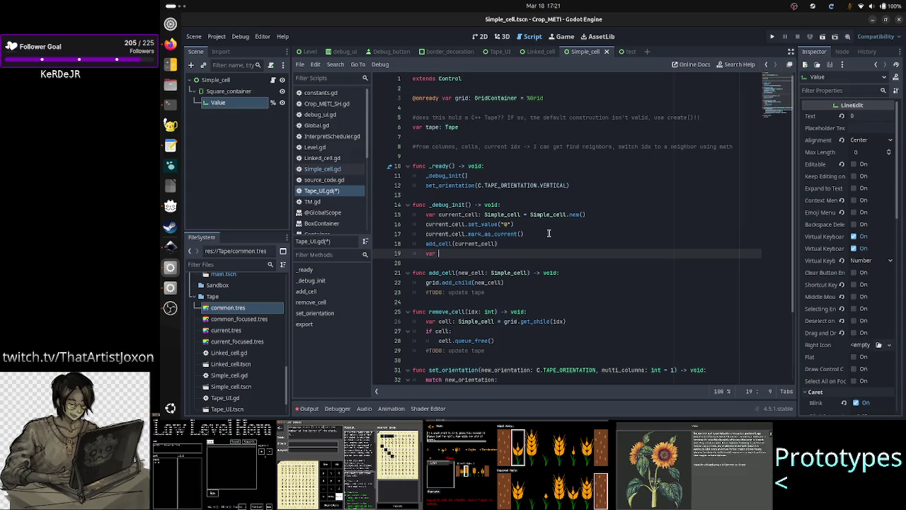
key(BackSpace)
key(BackSpace)
key(BackSpace)
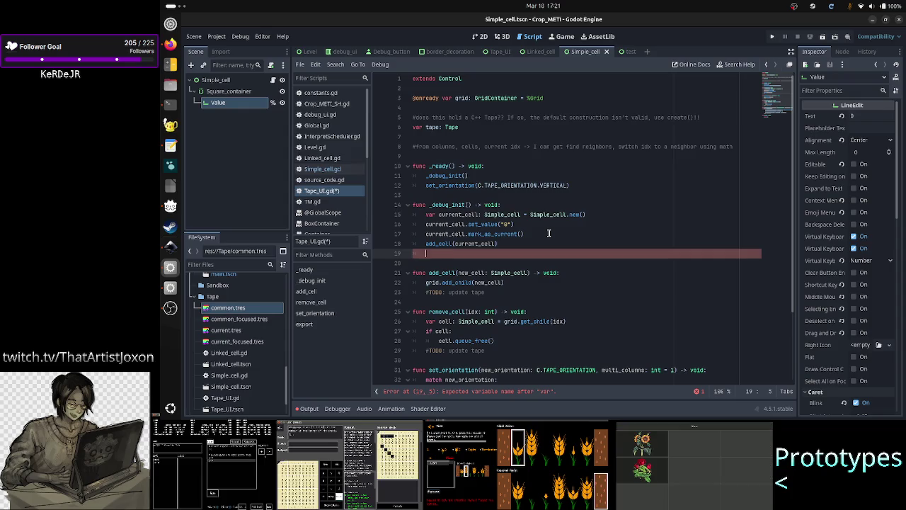
key(Up)
key(Up)
key(Up)
key(Up)
Step: Insert a 'for c in 3:' loop at the top of _debug_init
key(End)
key(Return)
text(or )
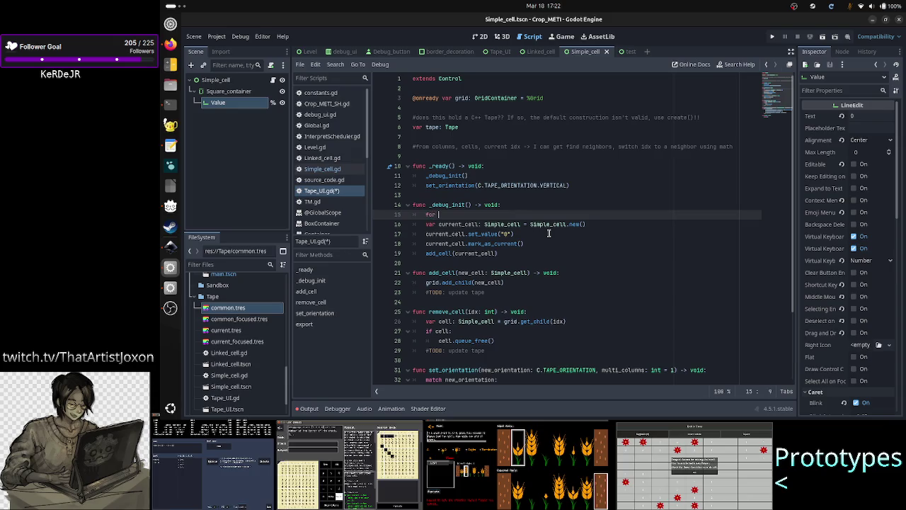
text(i in)
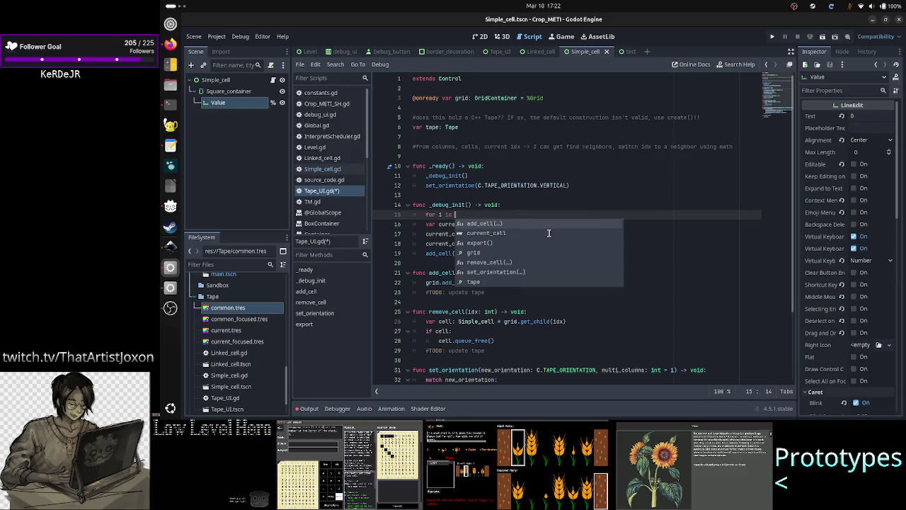
key(BackSpace)
key(BackSpace)
key(BackSpace)
text(c)
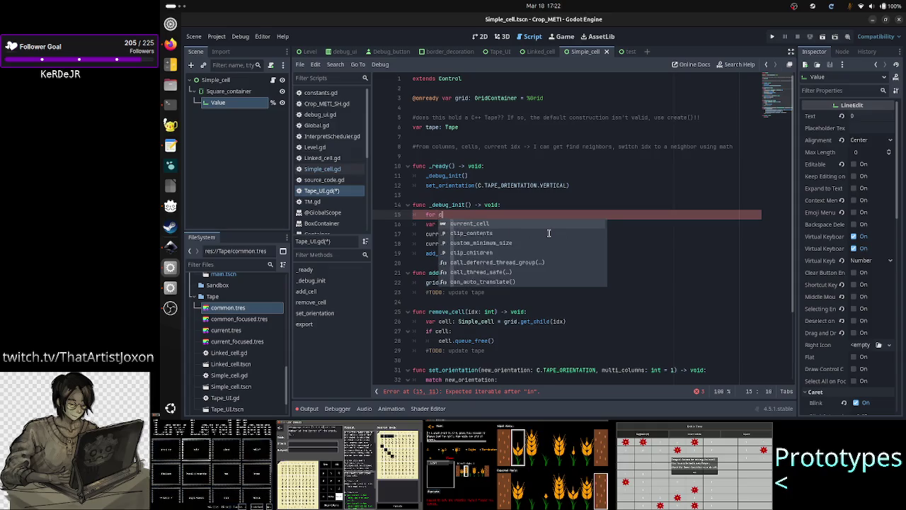
text( in 3:)
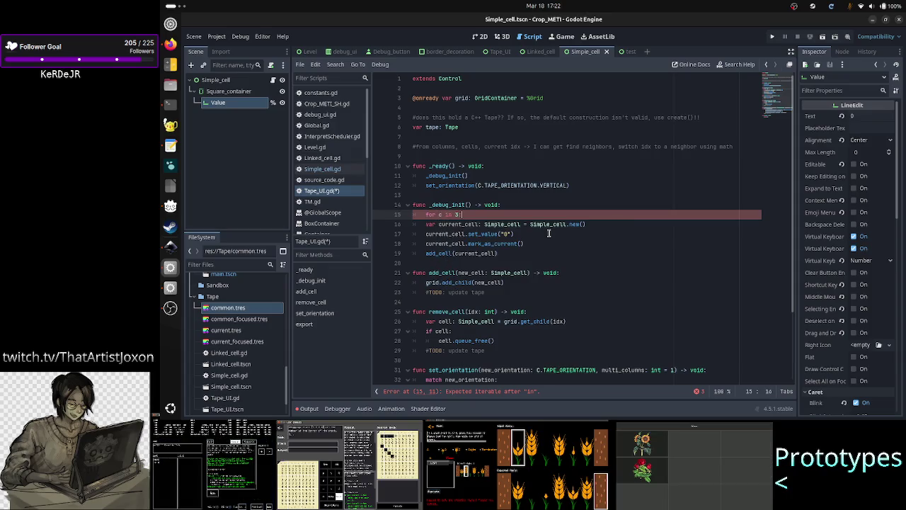
Step: Indent the four cell-setup lines, including add_cell, under the for loop
key(Down)
key(Home)
key(Home)
key(Tab)
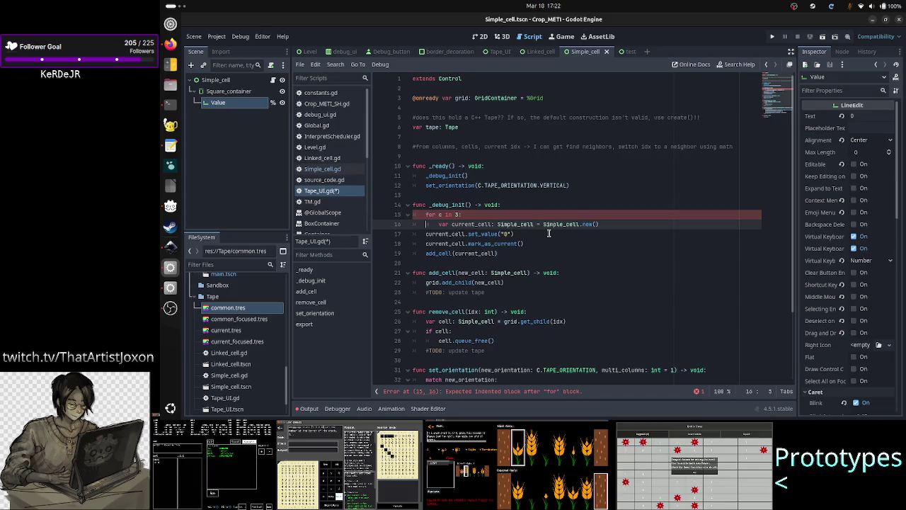
key(Down)
key(Home)
key(Tab)
key(Down)
key(Home)
key(Tab)
key(Down)
key(Home)
key(Tab)
key(Up)
key(Up)
key(Up)
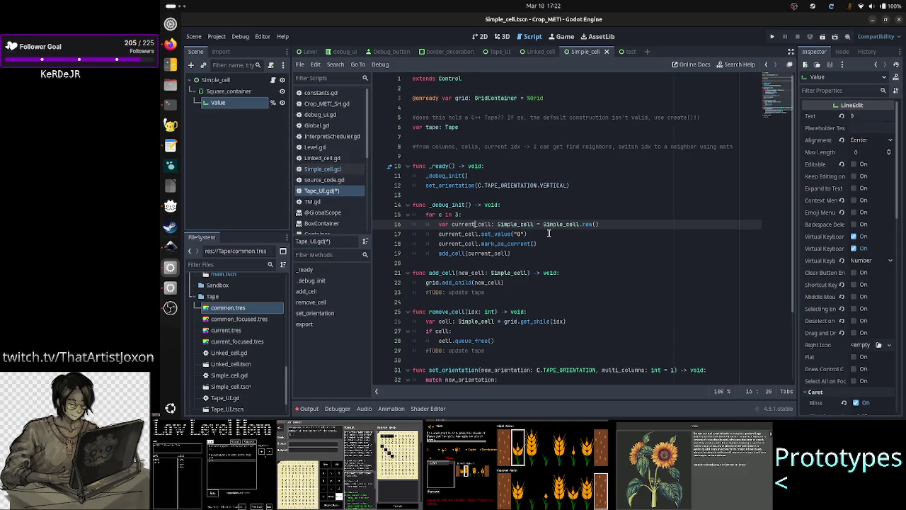
Step: Rename current_cell to cell in the declaration, set_value, mark_as_current and add_cell lines
key(Right)
key(Right)
key(Right)
key(Delete)
key(Delete)
key(Delete)
key(BackSpace)
key(BackSpace)
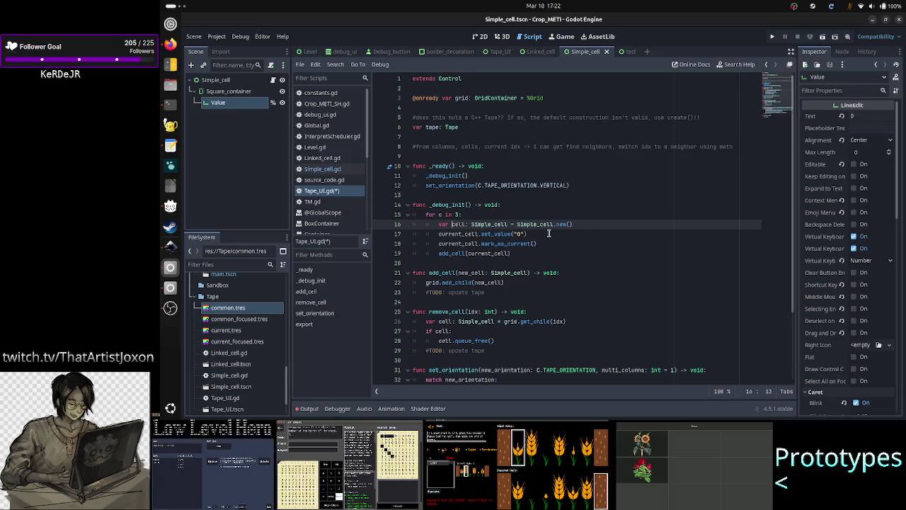
key(Down)
key(Right)
key(Right)
key(Right)
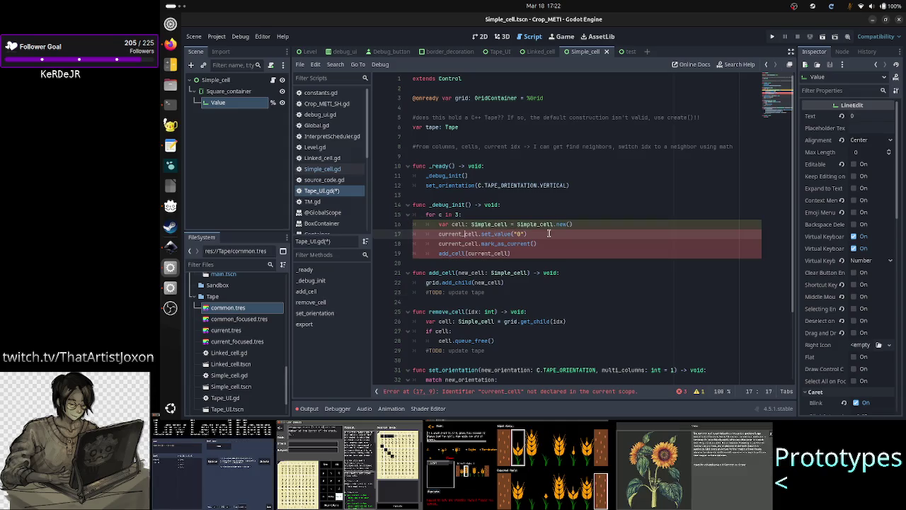
key(Right)
key(BackSpace)
key(BackSpace)
key(BackSpace)
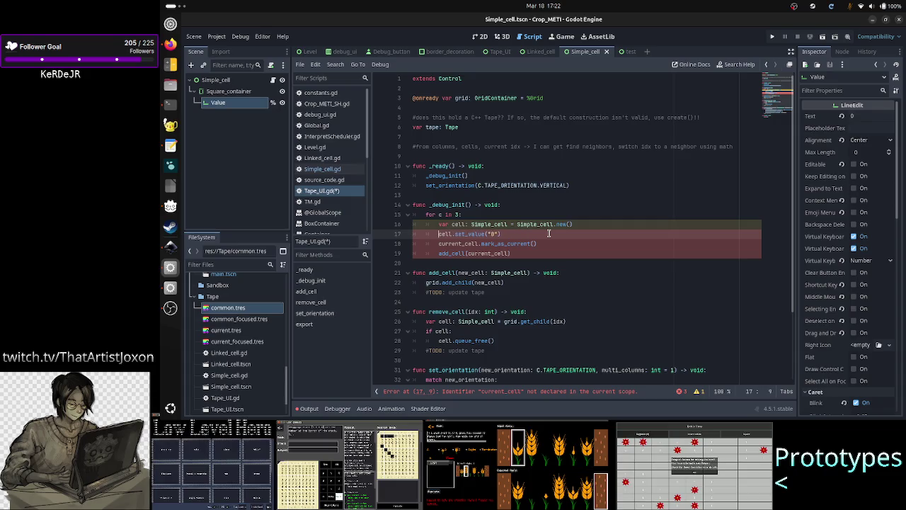
key(Down)
key(Right)
key(Right)
key(Right)
key(Right)
key(Right)
key(Right)
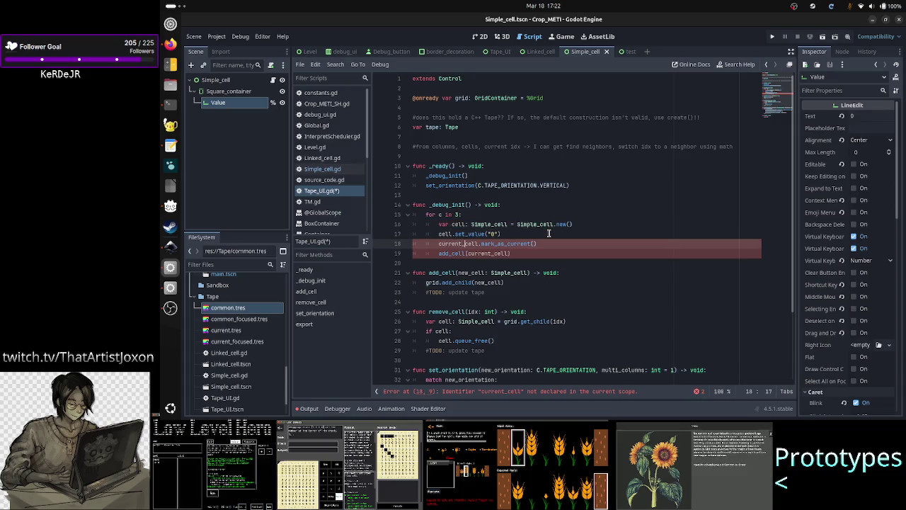
key(BackSpace)
key(BackSpace)
key(BackSpace)
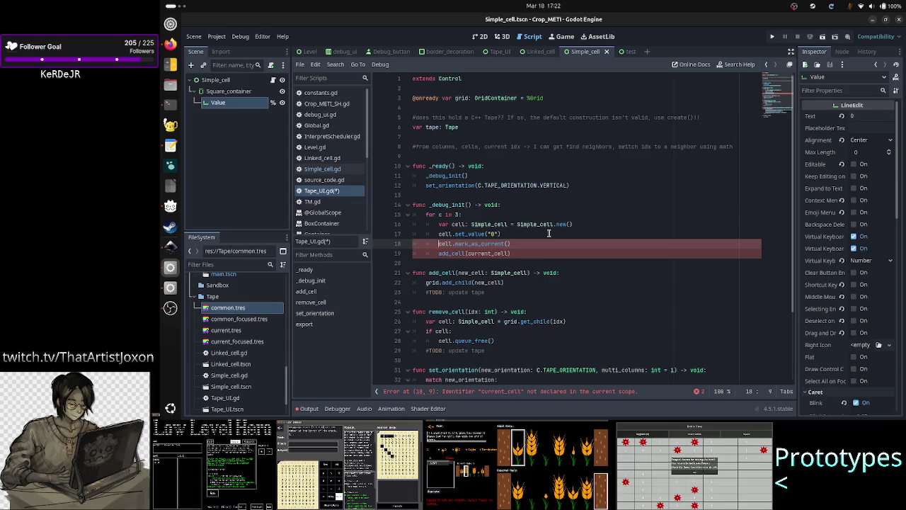
key(Down)
key(End)
key(Left)
key(Left)
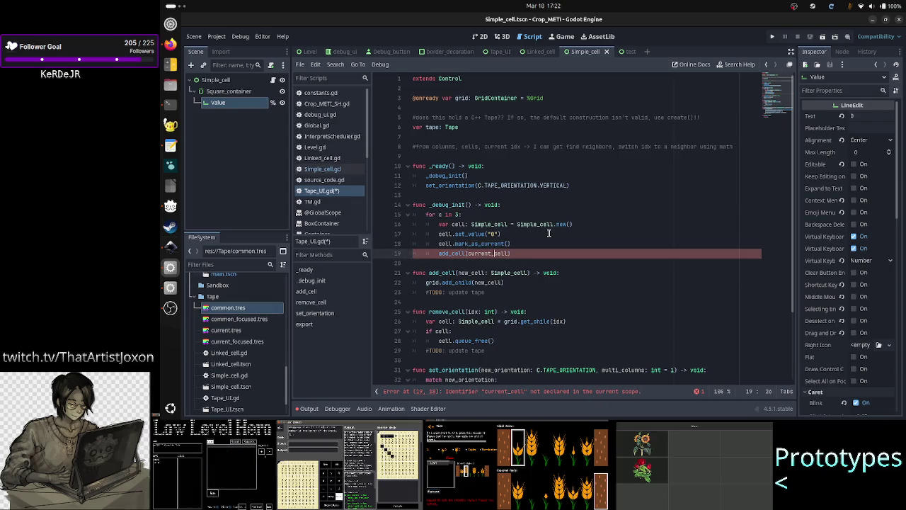
key(BackSpace)
key(BackSpace)
key(BackSpace)
key(Up)
key(Up)
key(Up)
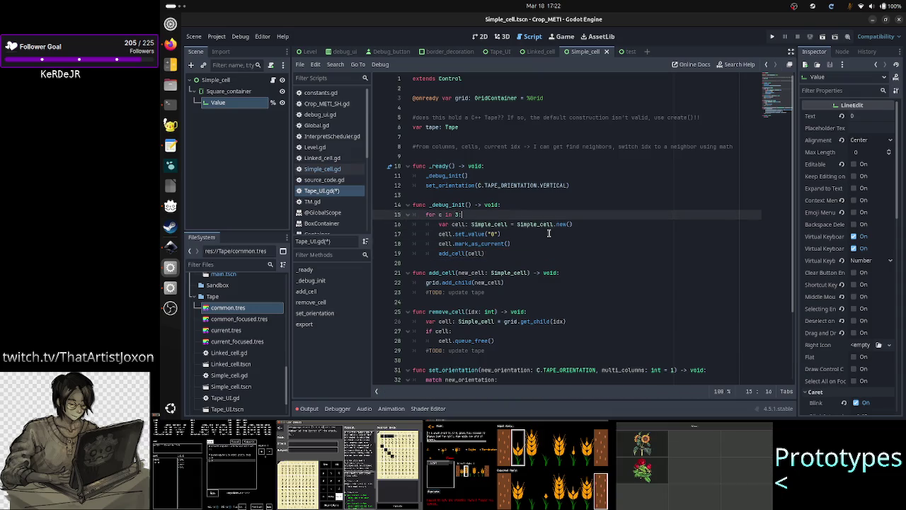
Step: Replace the set_value argument "0" with str(c)
key(Right)
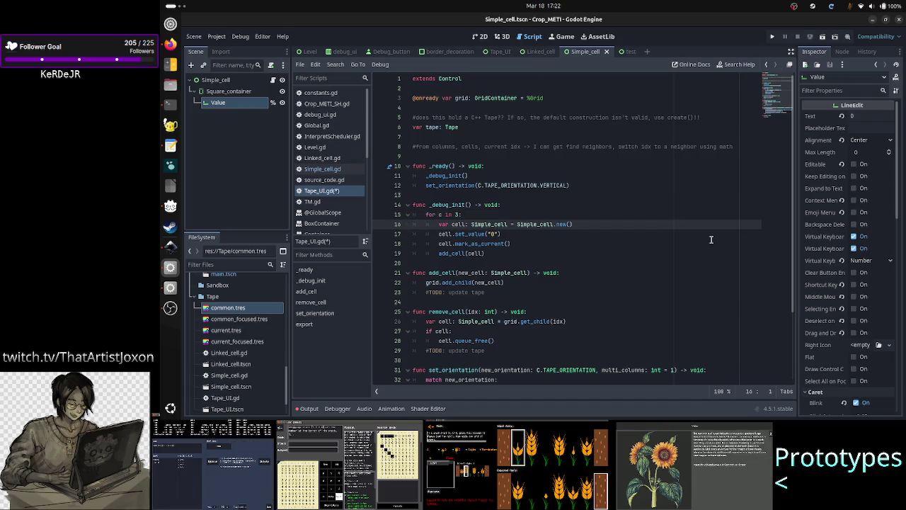
key(ctrl+Right)
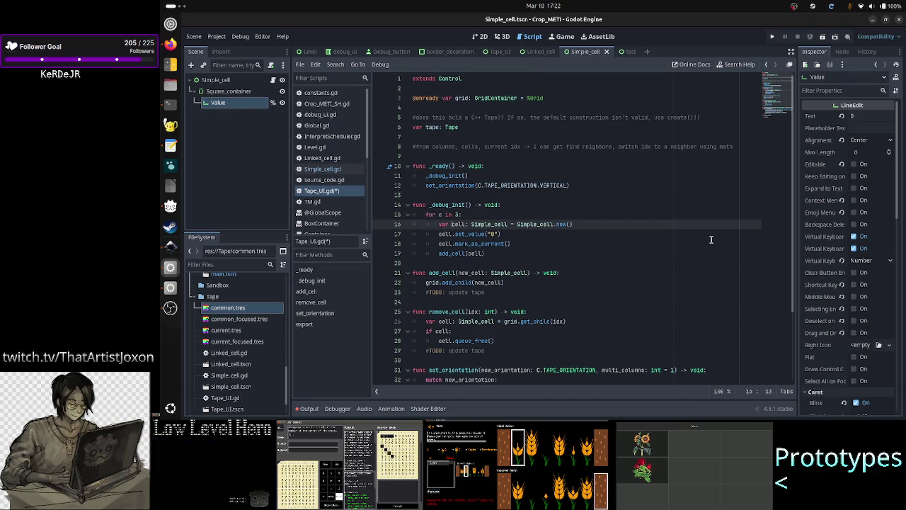
key(Down)
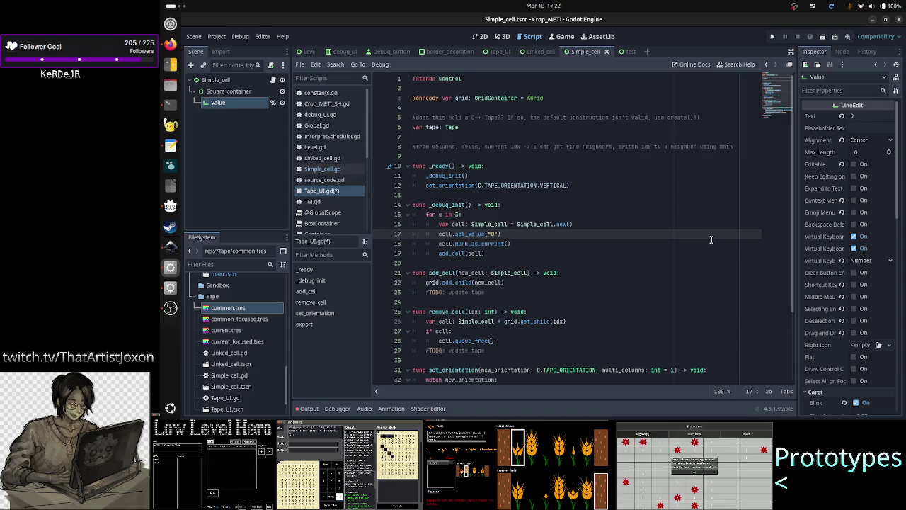
text(0)
key(BackSpace)
key(BackSpace)
key(BackSpace)
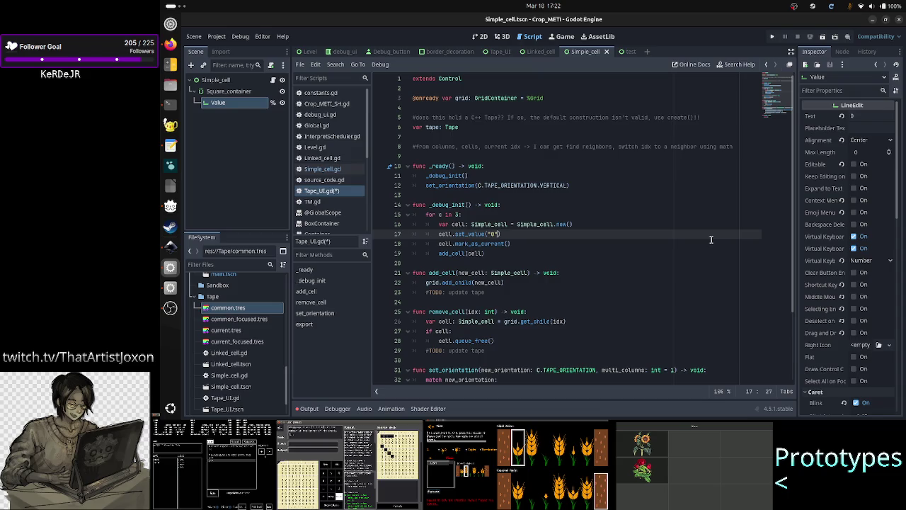
text(String()
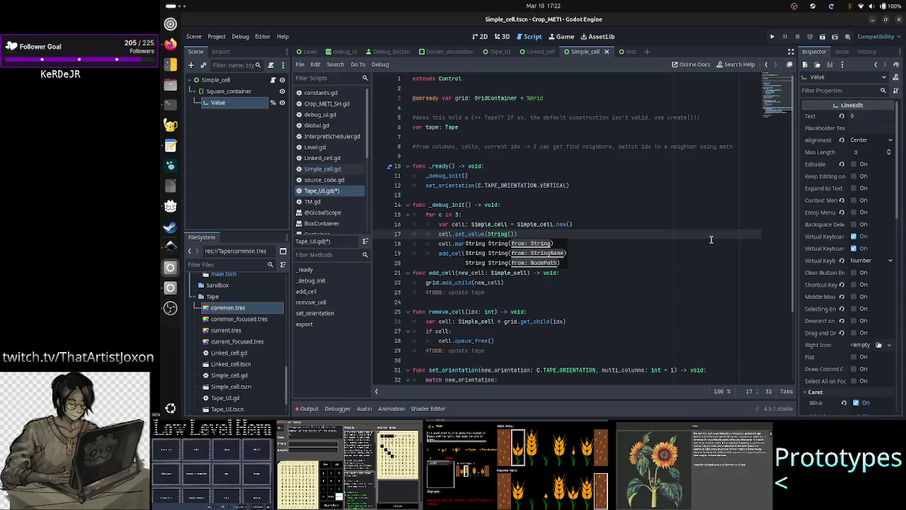
key(BackSpace)
key(BackSpace)
key(BackSpace)
key(BackSpace)
key(BackSpace)
key(BackSpace)
text(ito)
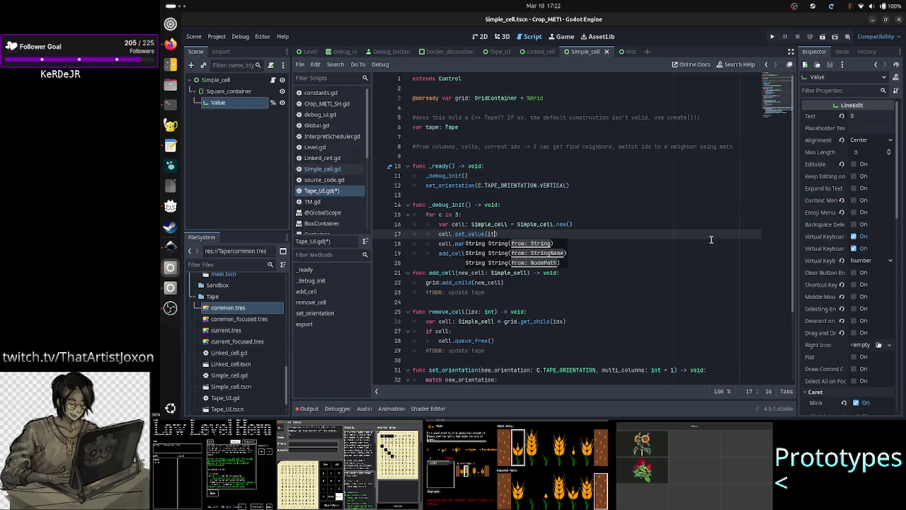
text(s)
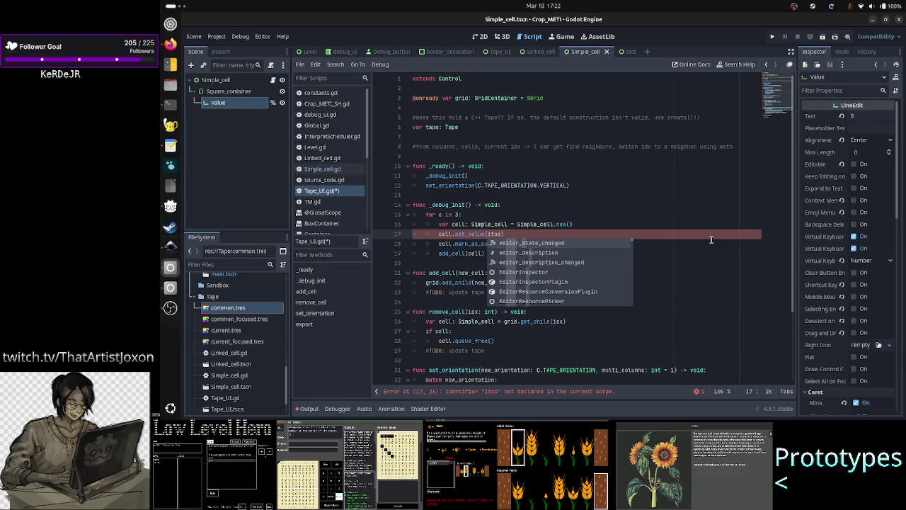
key(BackSpace)
key(BackSpace)
key(BackSpace)
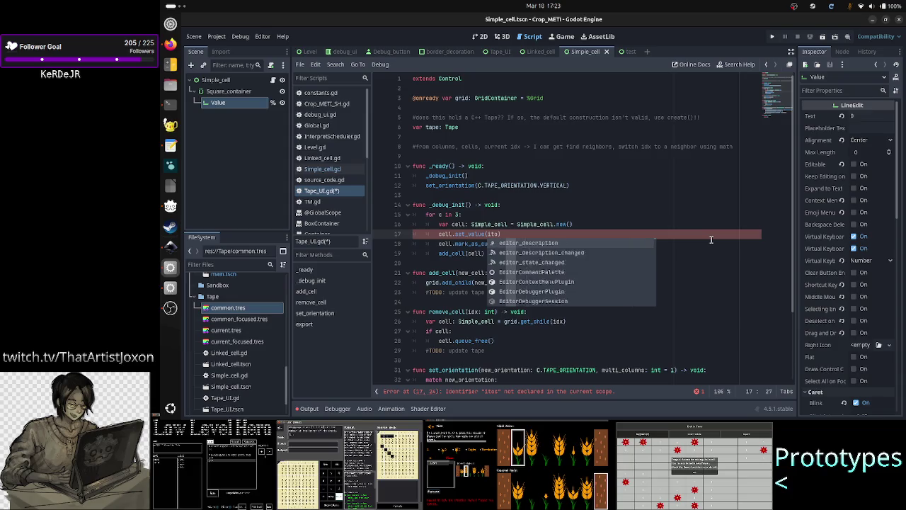
text(t+)
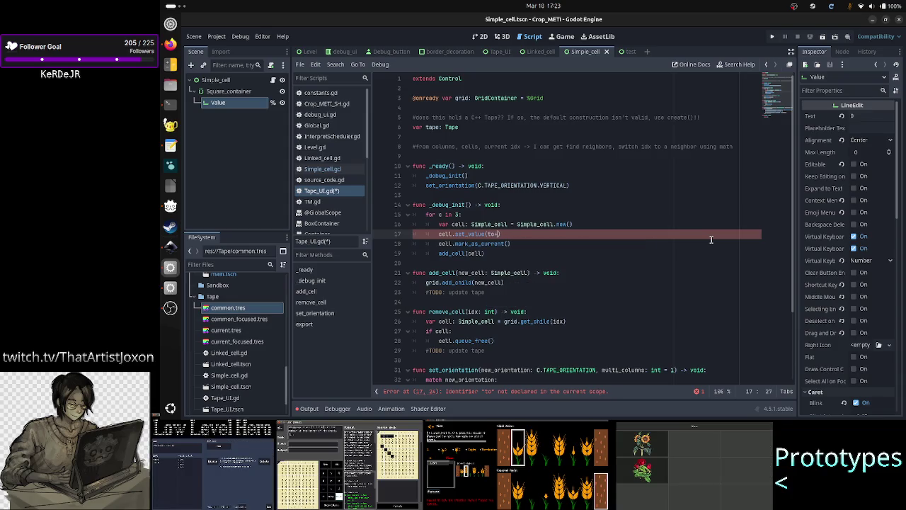
key(BackSpace)
key(BackSpace)
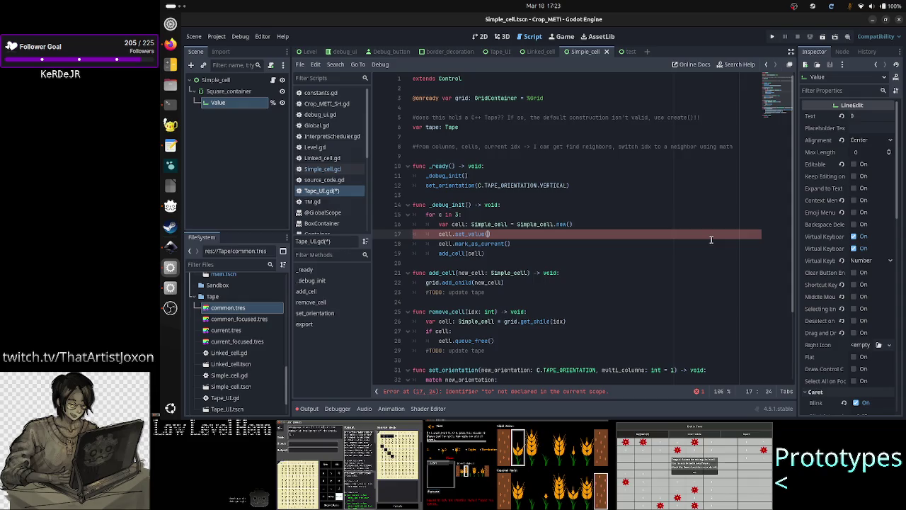
text(str)
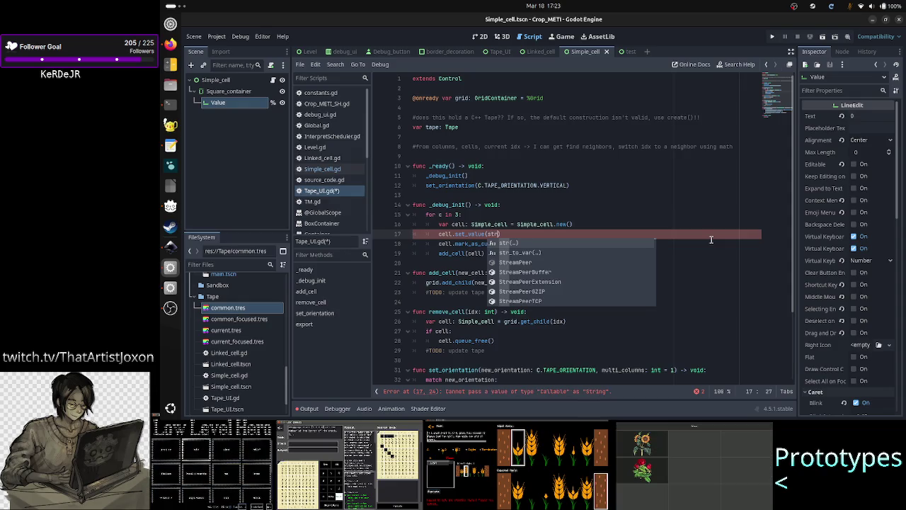
text(()
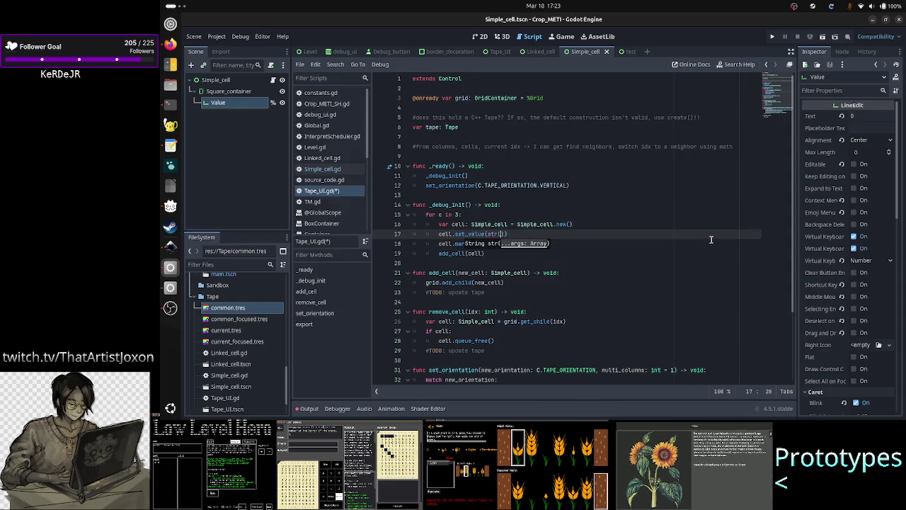
text(c)
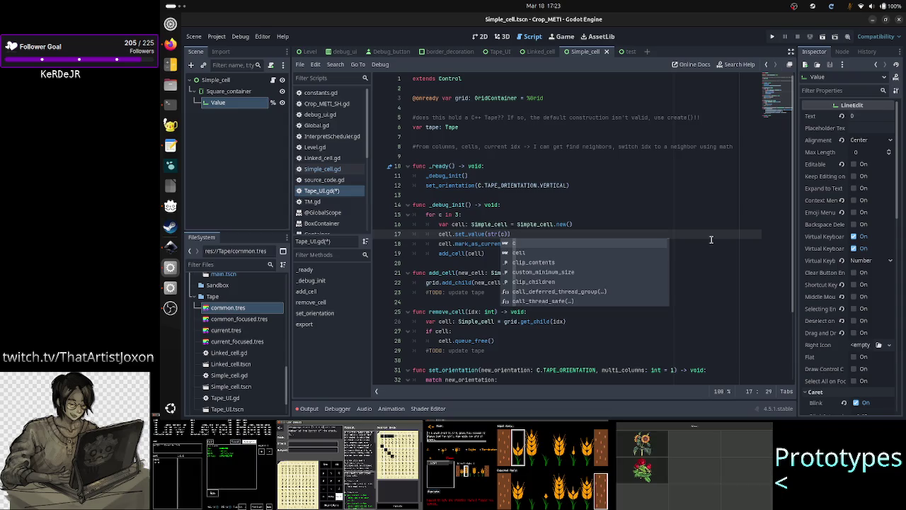
text())
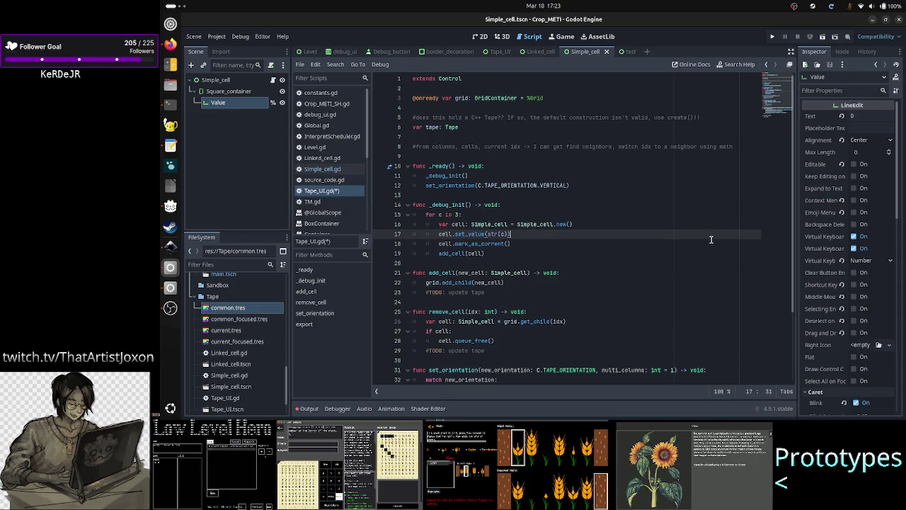
key(Up)
key(Up)
key(Down)
key(Down)
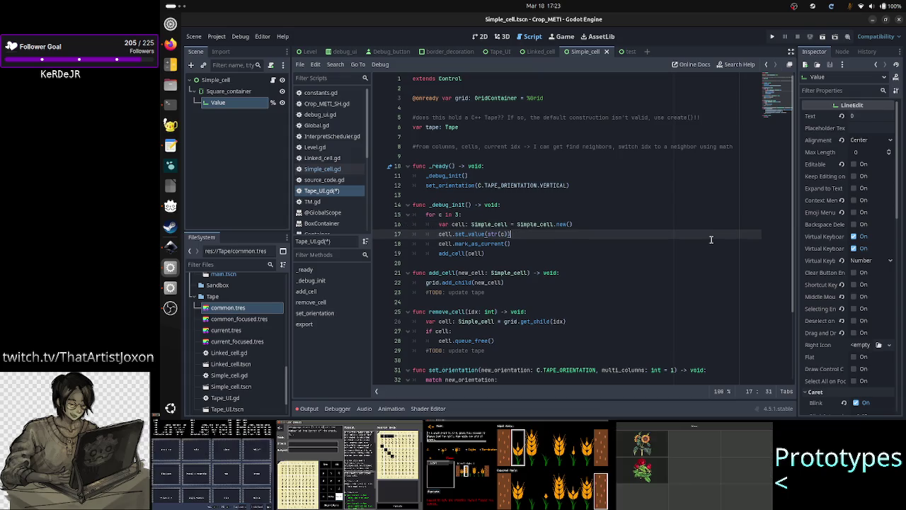
key(Up)
key(Down)
key(Down)
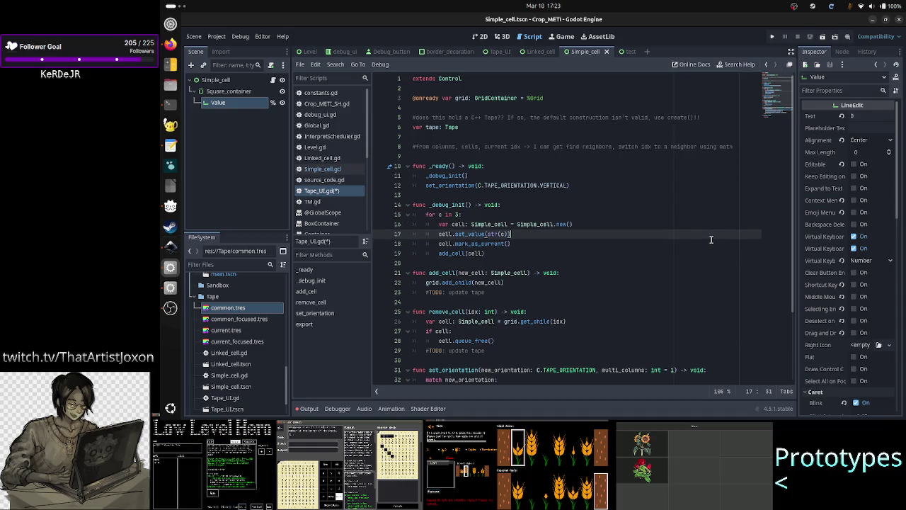
key(ctrl+shift+Return)
text(if)
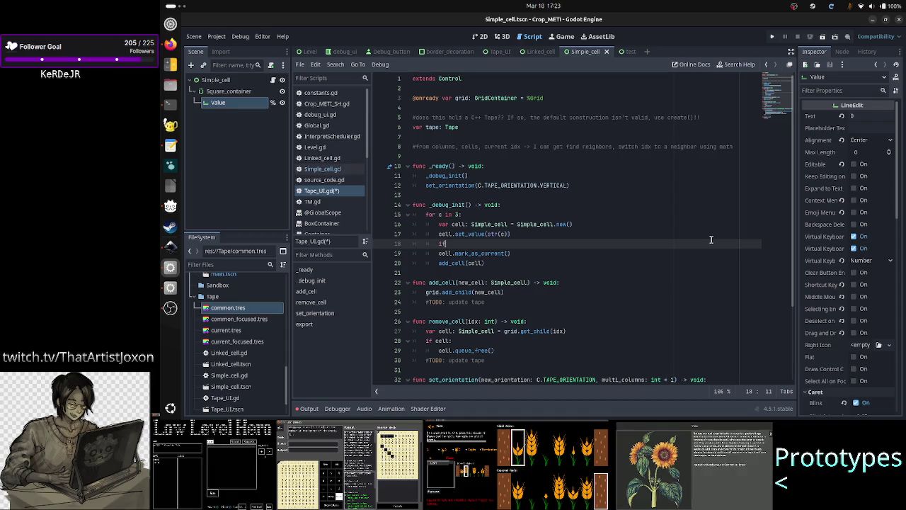
text( c == 0)
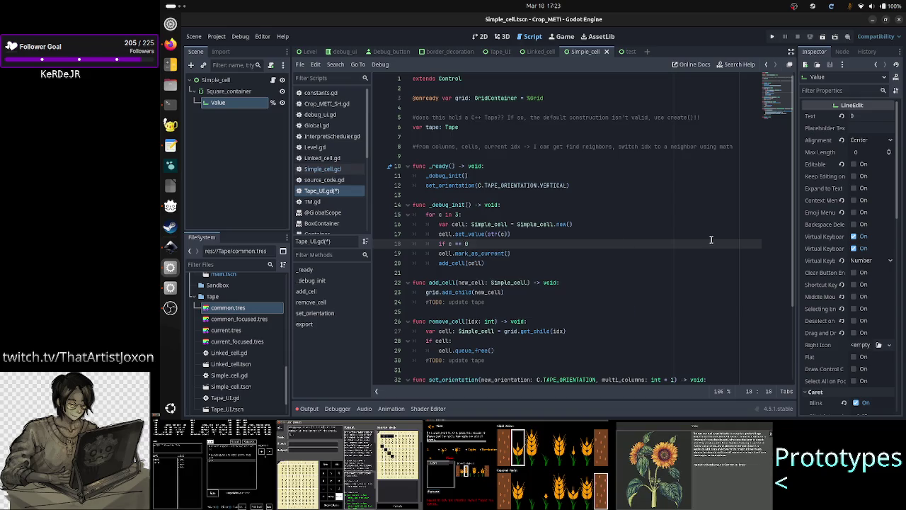
key(Down)
key(Home)
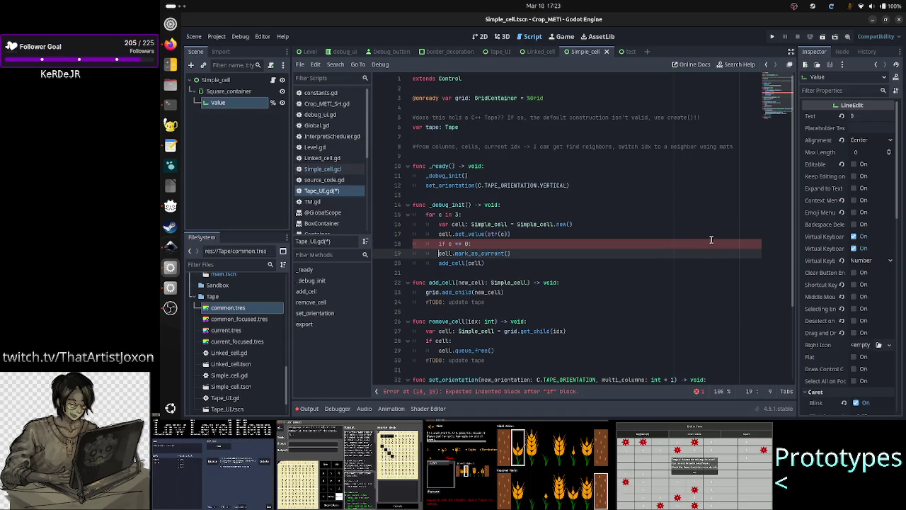
key(Tab)
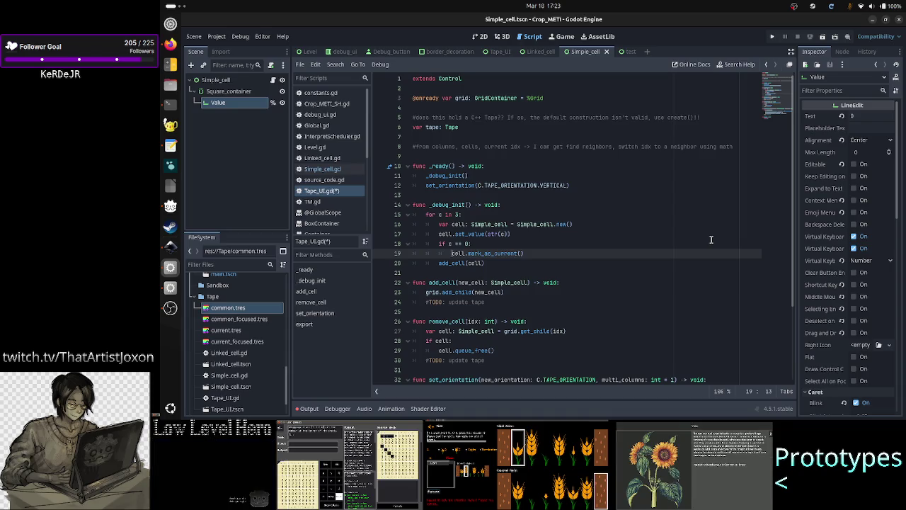
key(Up)
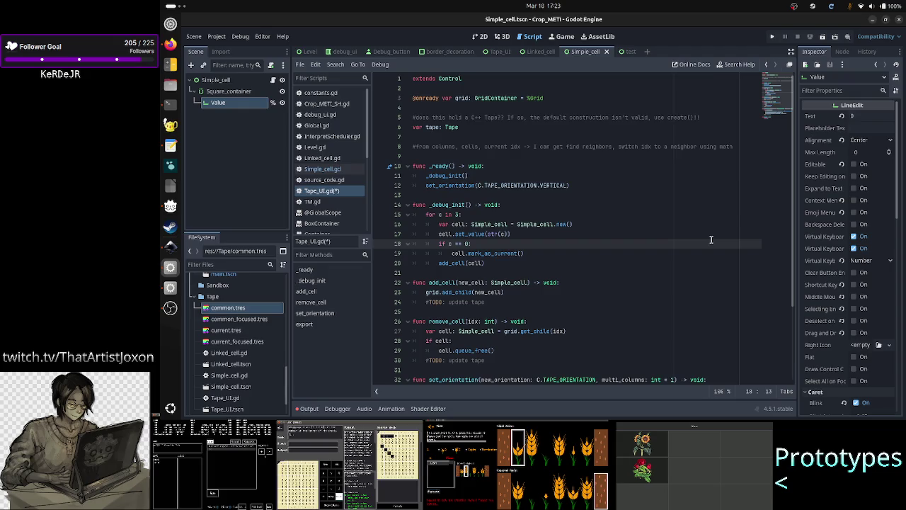
key(Down)
key(Down)
key(Down)
key(ctrl+l)
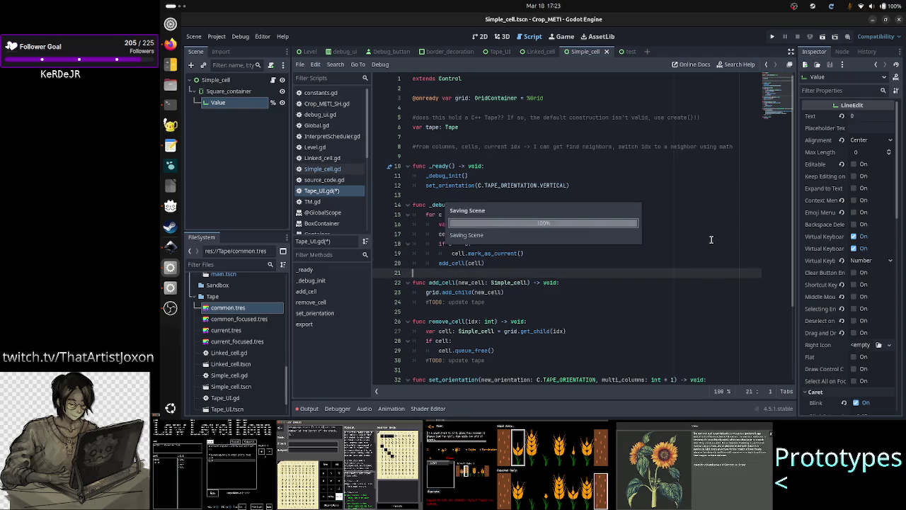
text(10)
key(Return)
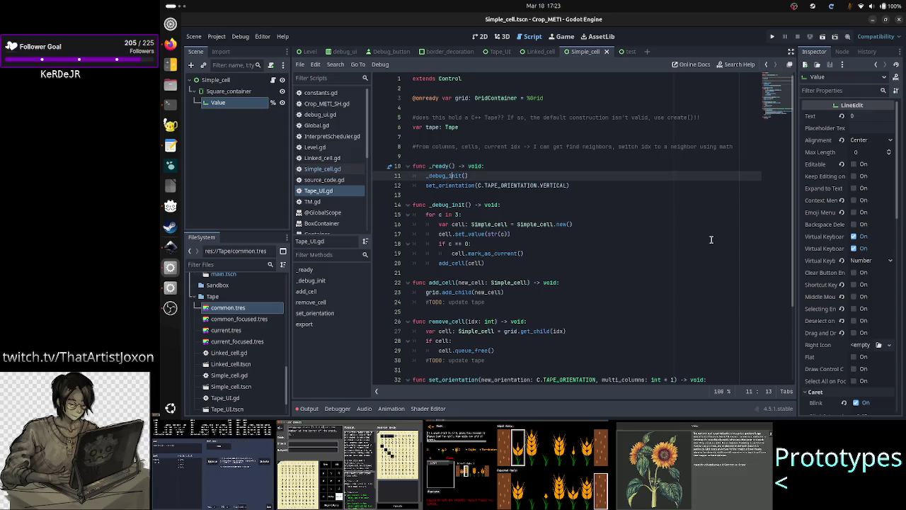
key(Up)
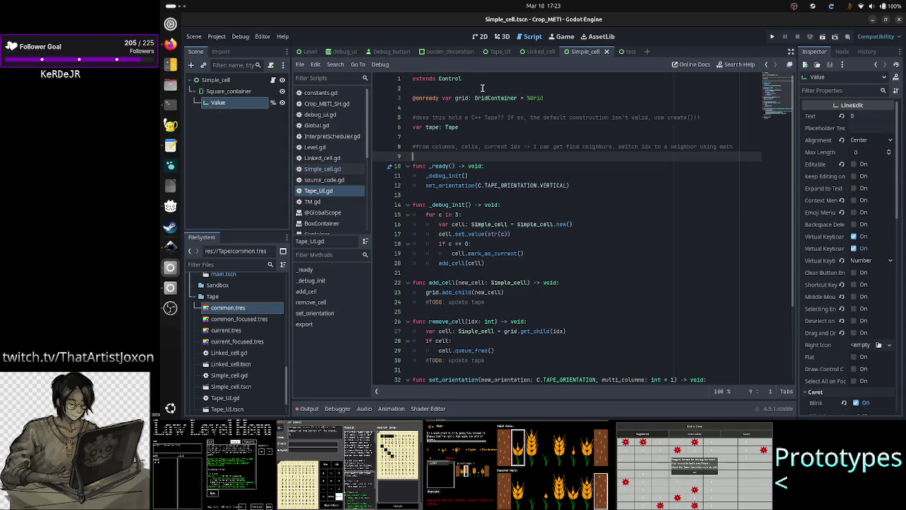
click(500, 52)
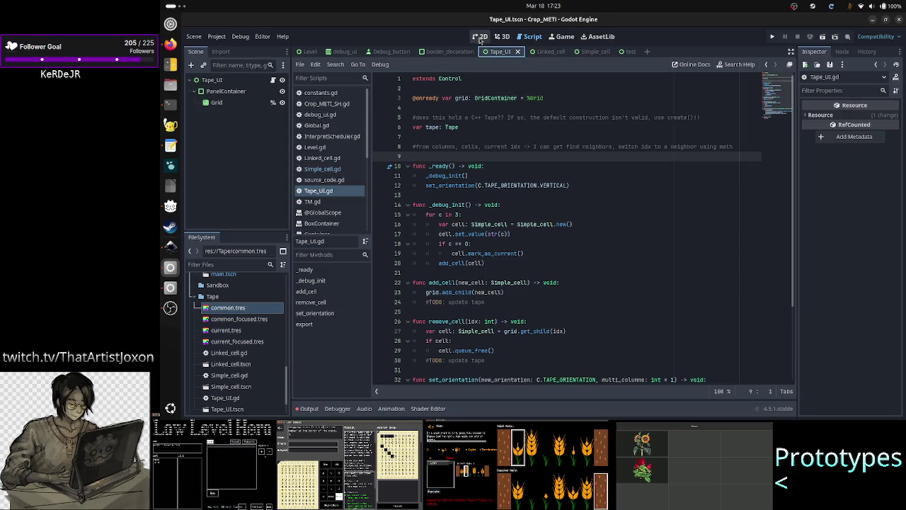
Step: Show the Tape_UI scene in the 2D view and select the Grid node
click(480, 36)
scroll(592, 198, down, 10)
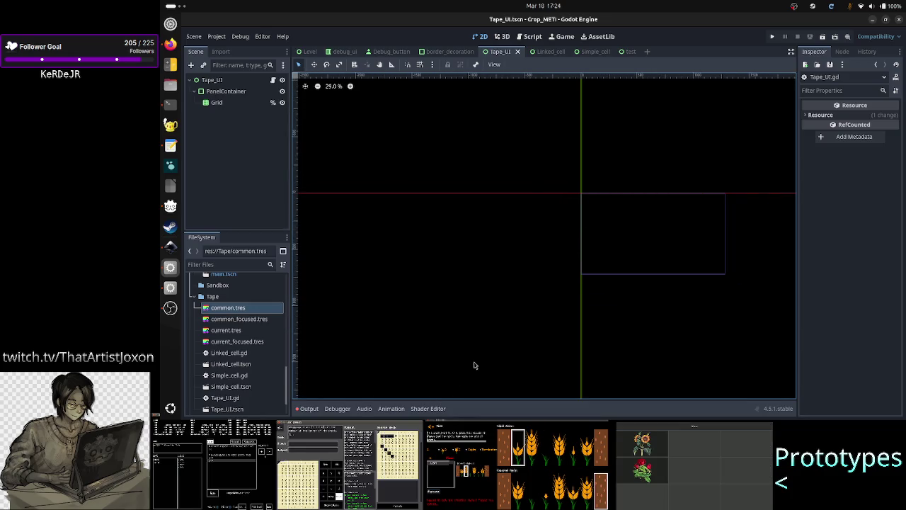
click(216, 103)
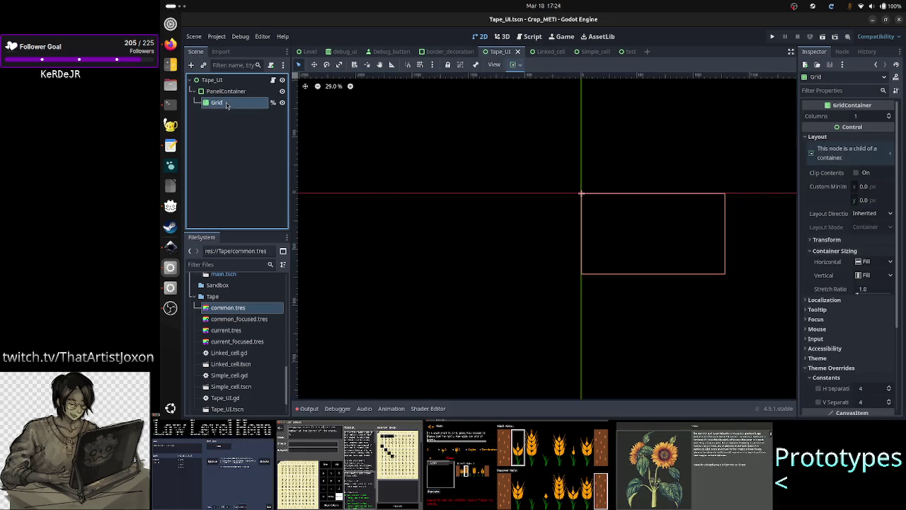
scroll(784, 275, up, 2)
scroll(784, 275, up, 1)
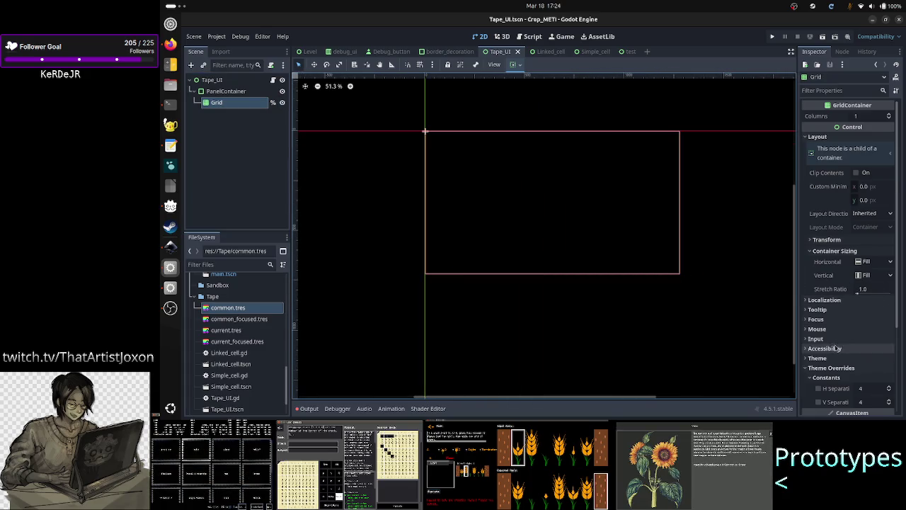
scroll(839, 347, down, 3)
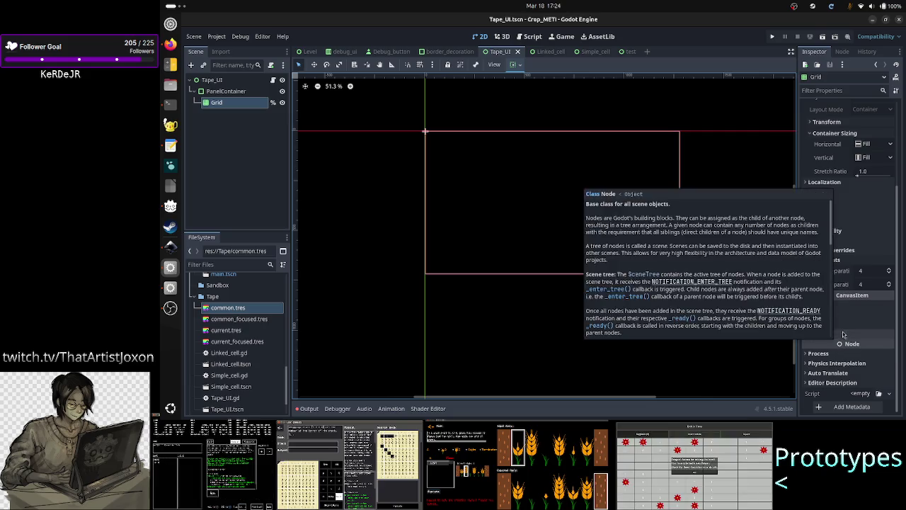
Step: Set Grid's horizontal and vertical separation overrides to 3, save, and run the scene
click(865, 271)
text(3)
key(Return)
click(867, 285)
text(3)
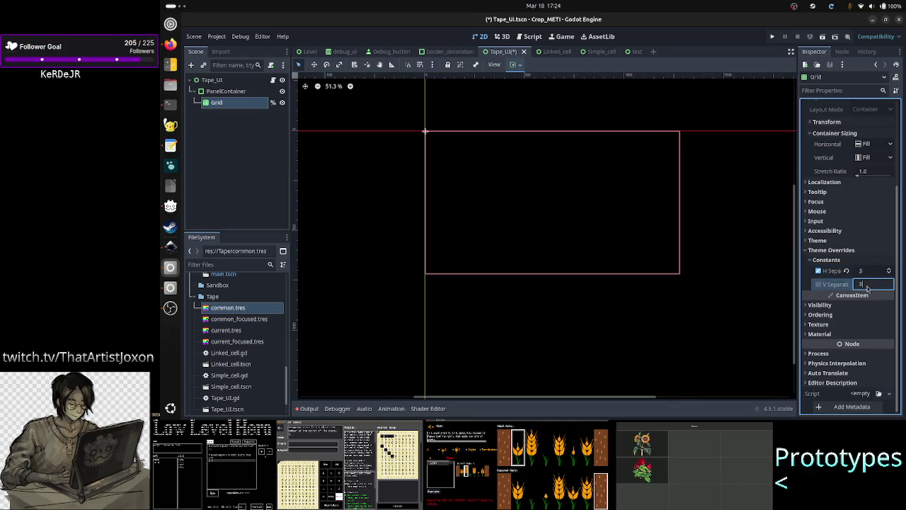
key(Return)
key(ctrl+s)
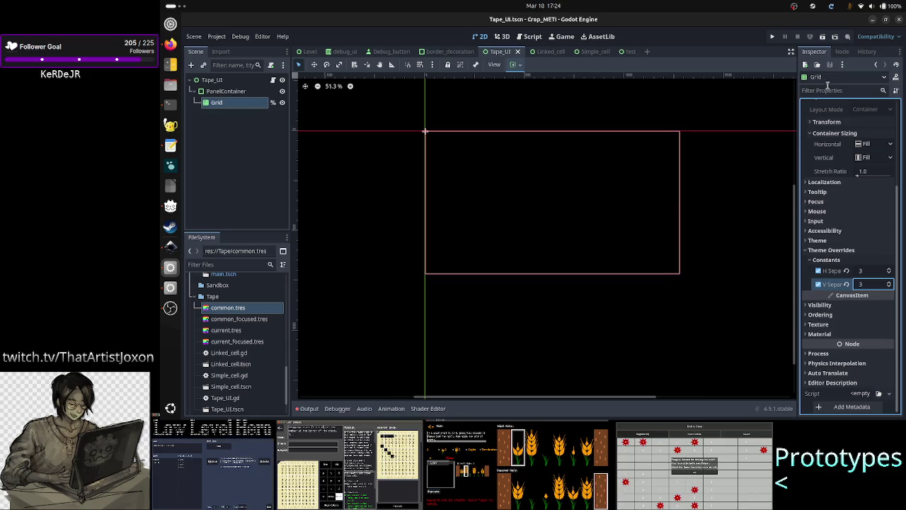
click(821, 39)
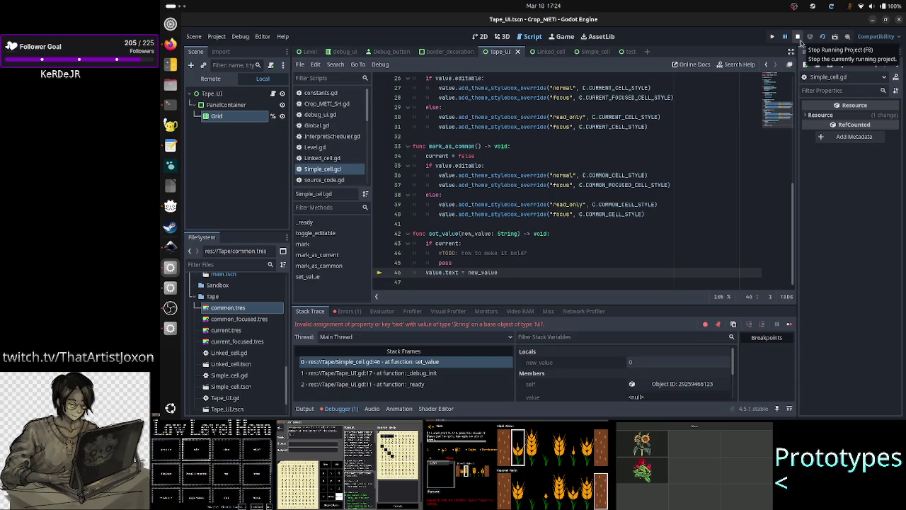
Step: Stop the run and read the set_value error about assigning 'text' on Nil in Errors
click(799, 39)
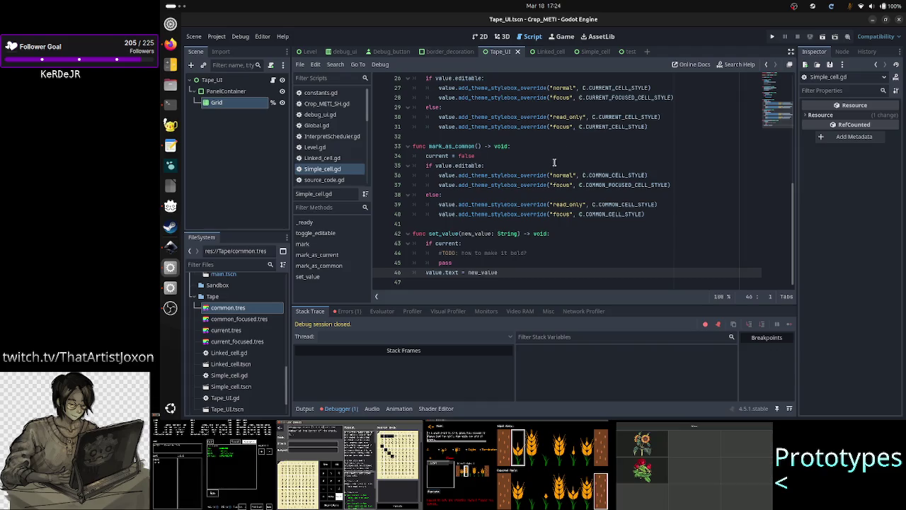
click(347, 311)
click(439, 339)
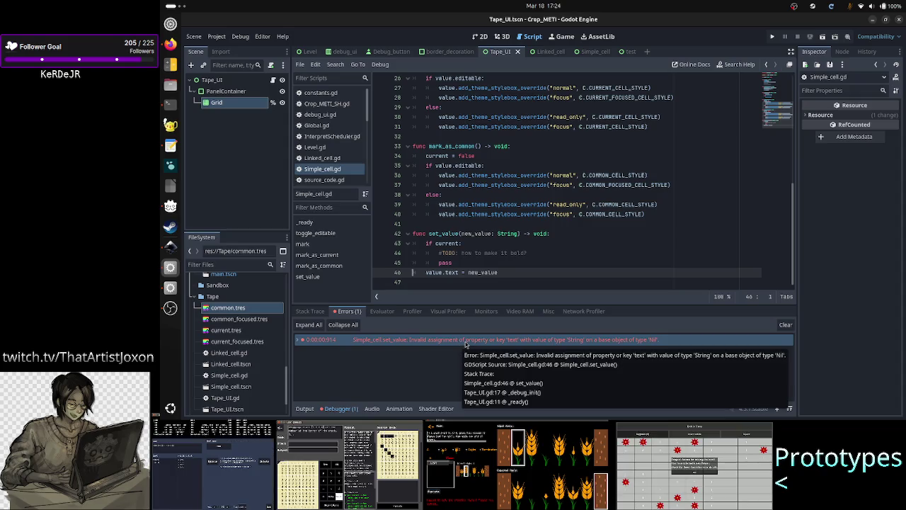
scroll(505, 264, up, 8)
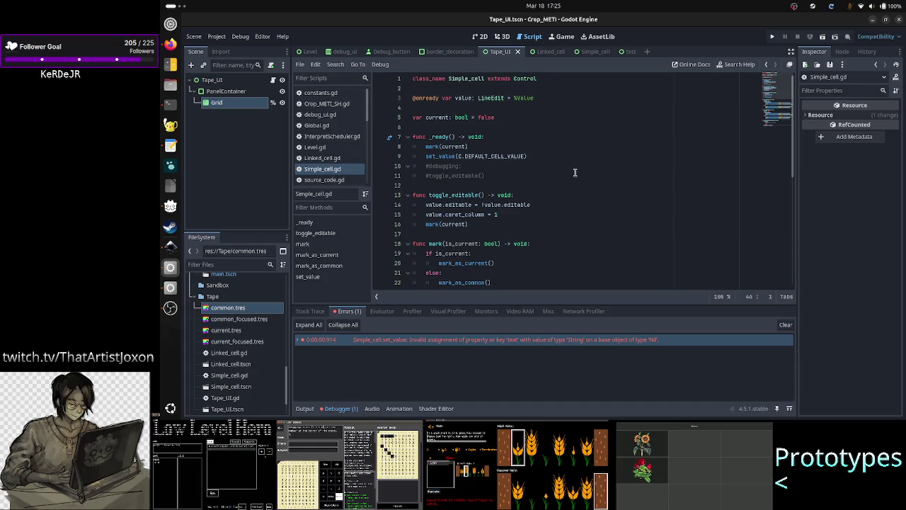
click(465, 98)
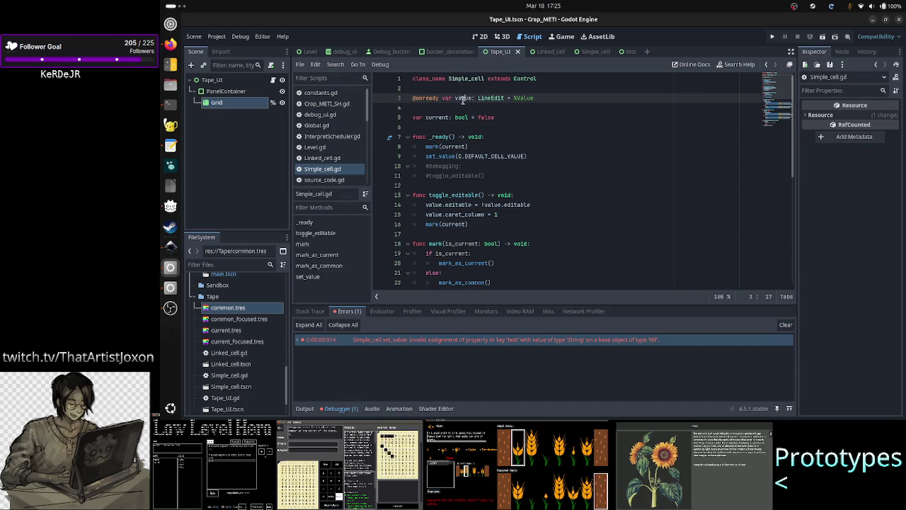
double_click(430, 97)
scroll(565, 184, down, 8)
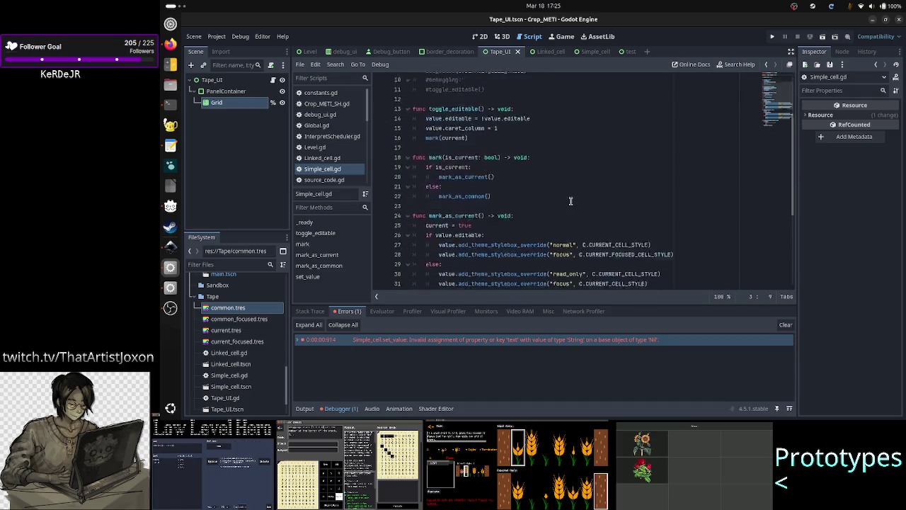
click(458, 272)
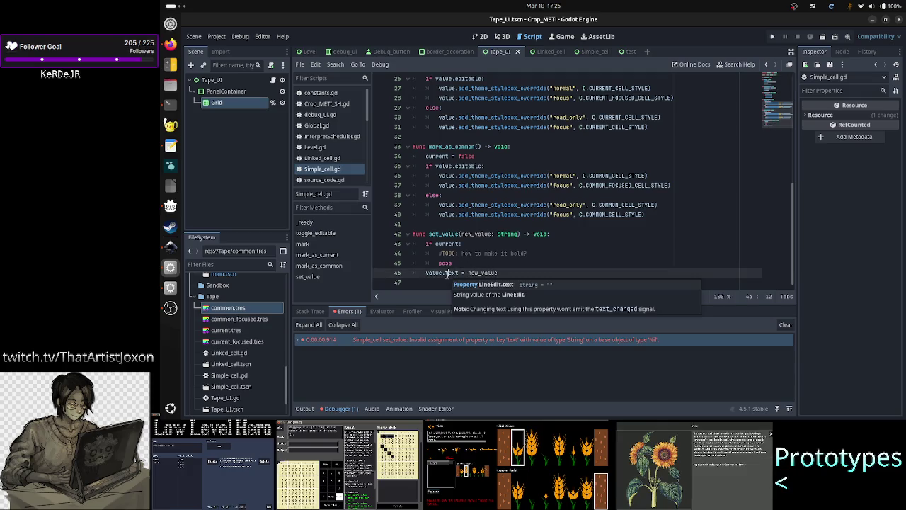
scroll(336, 170, down, 3)
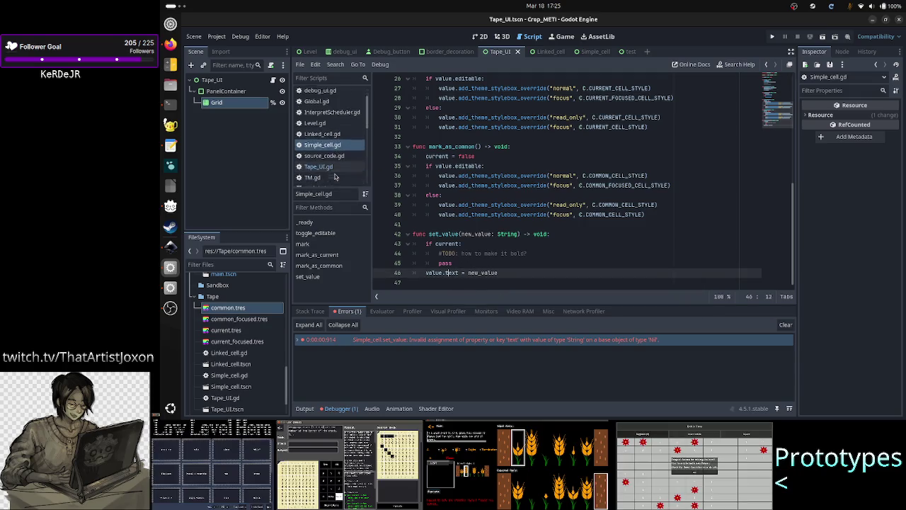
click(318, 118)
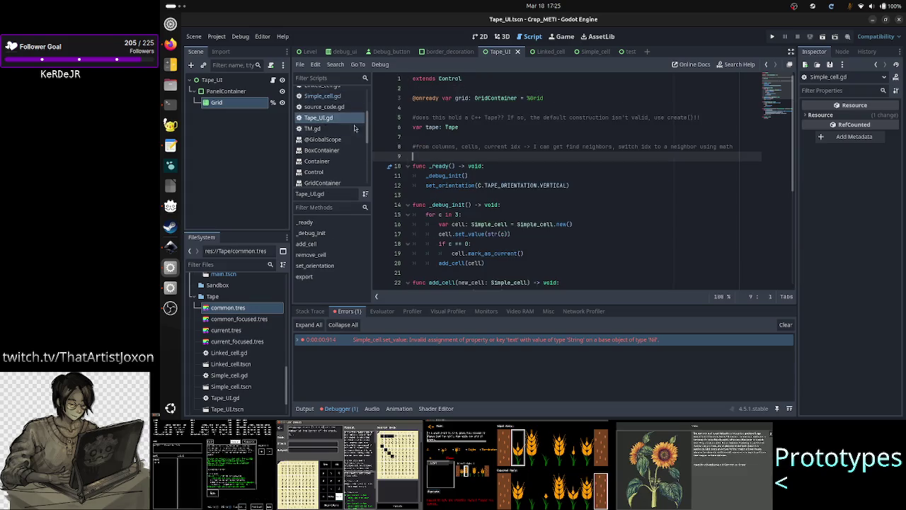
Step: Cut the add_cell(cell) line from the end of the loop and delete the leftover empty line
click(475, 234)
double_click(475, 234)
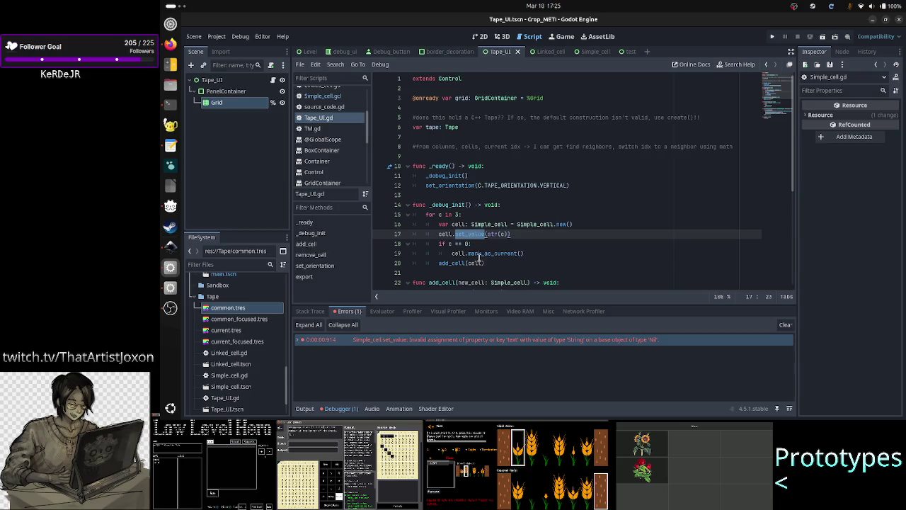
double_click(452, 262)
key(shift+Up)
key(shift+Down)
key(shift+Down)
key(shift+Left)
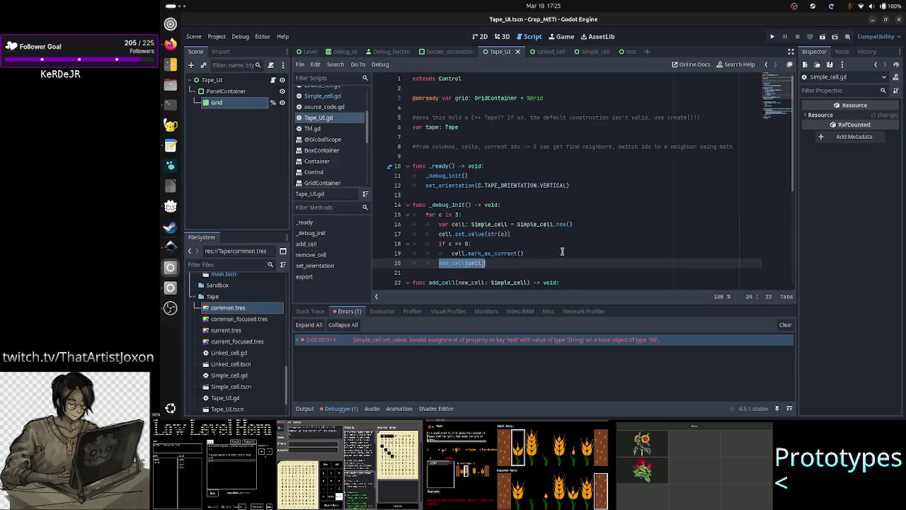
key(ctrl+x)
key(ctrl+shift+k)
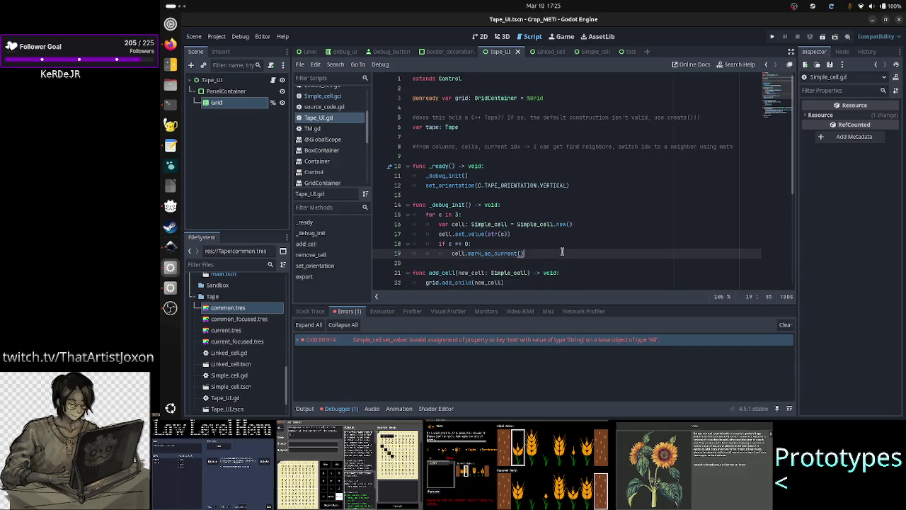
Step: Insert add_cell(cell) on a new line right after Simple_cell.new()
key(Up)
key(Up)
key(End)
key(Return)
text(add_cell(cell))
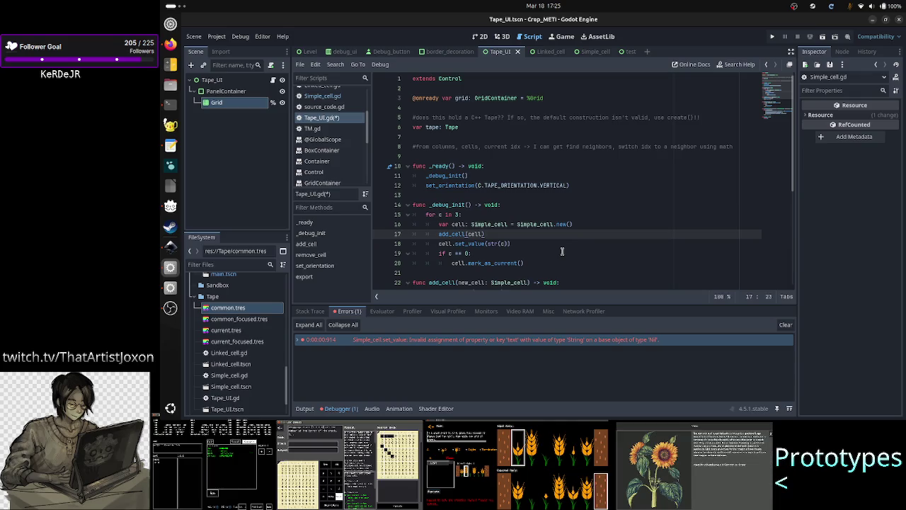
key(Down)
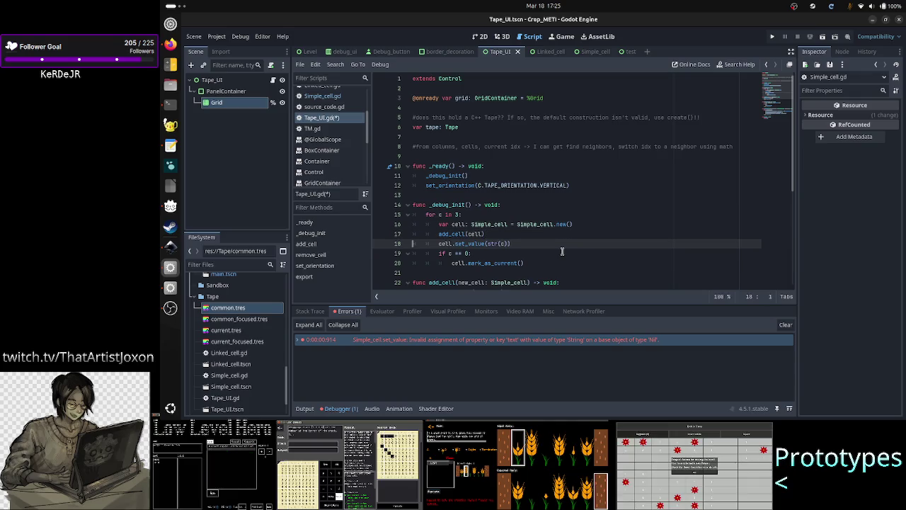
key(Down)
key(Home)
key(Down)
key(Down)
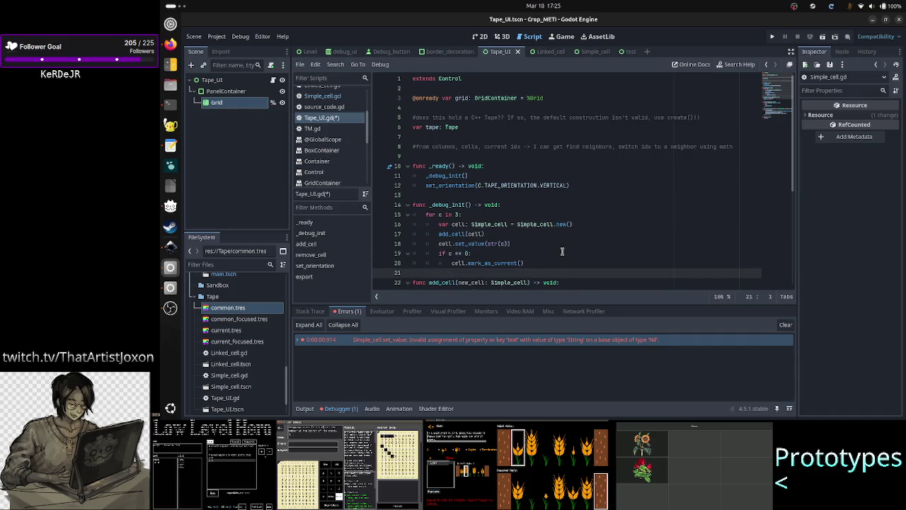
Step: Save Tape_UI.gd, run the scene until it breaks on the null 'editable' error, then stop
key(ctrl+s)
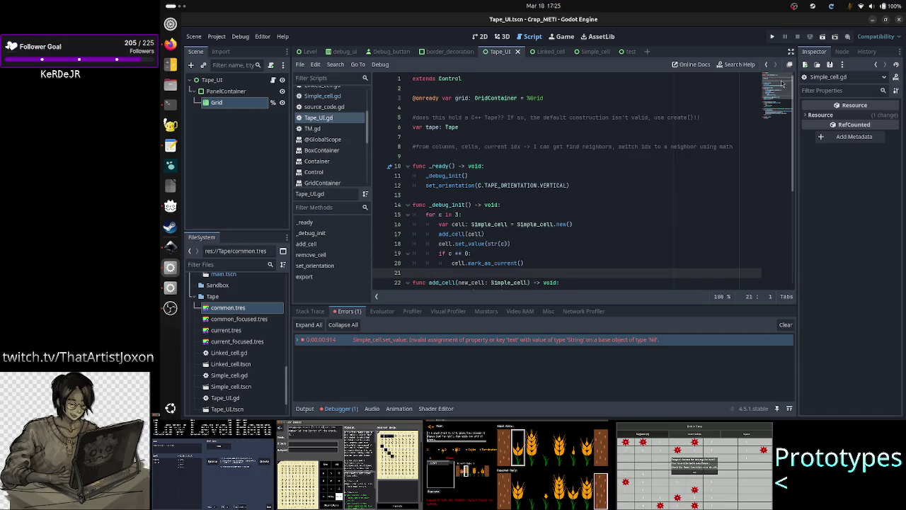
click(821, 36)
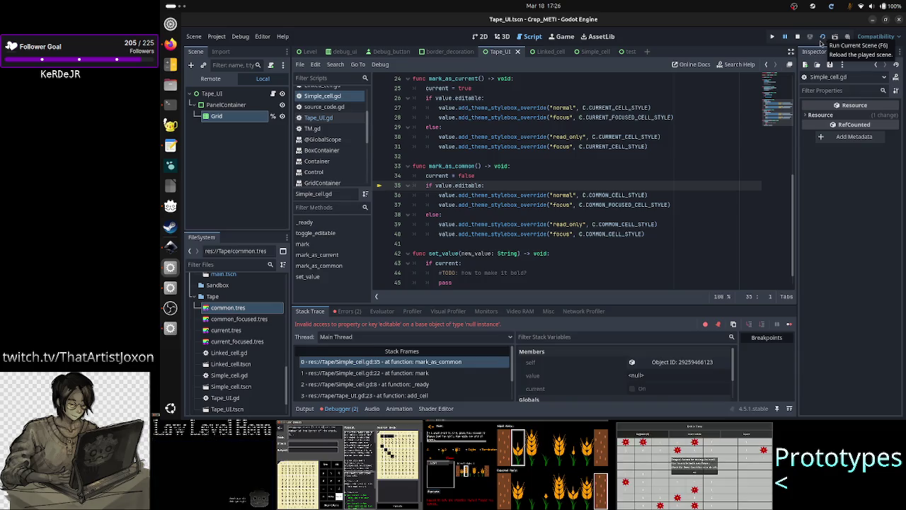
click(797, 37)
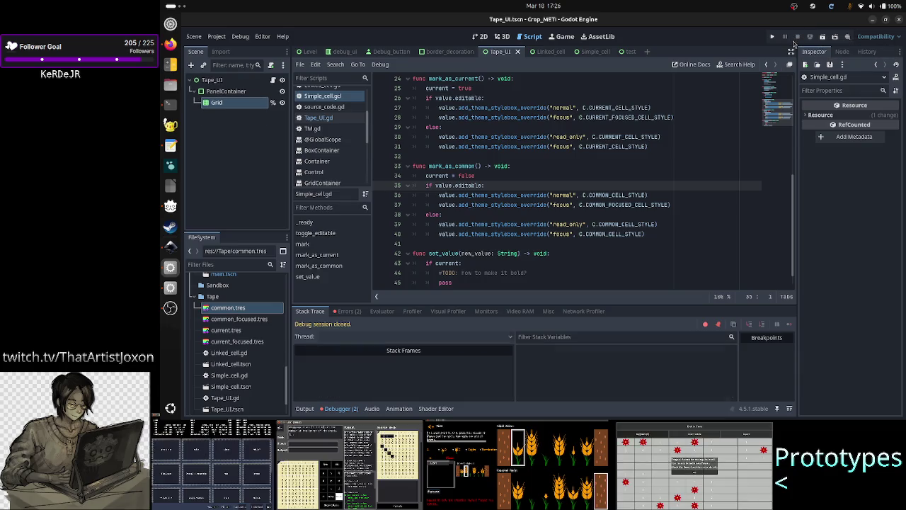
Step: Remove new() after Simple_cell. on line 16 and discard a partial Instance attempt
click(340, 118)
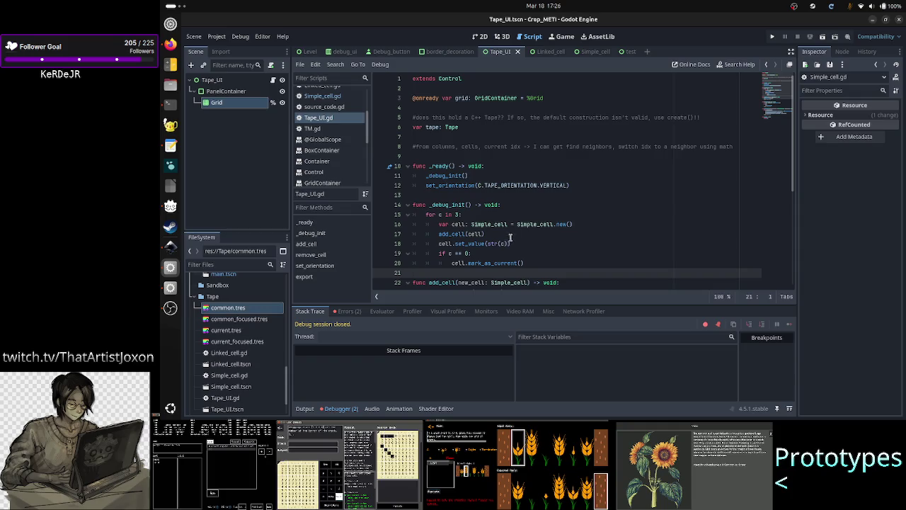
click(573, 224)
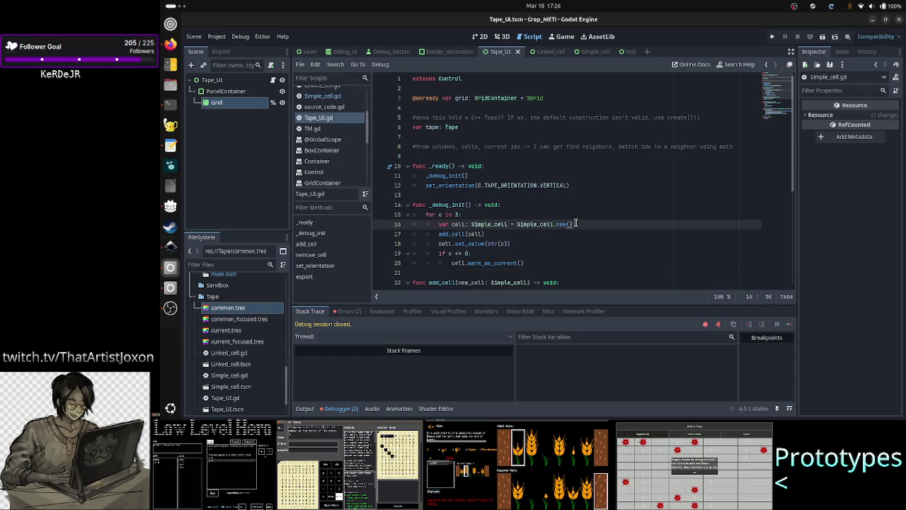
key(BackSpace)
key(BackSpace)
key(BackSpace)
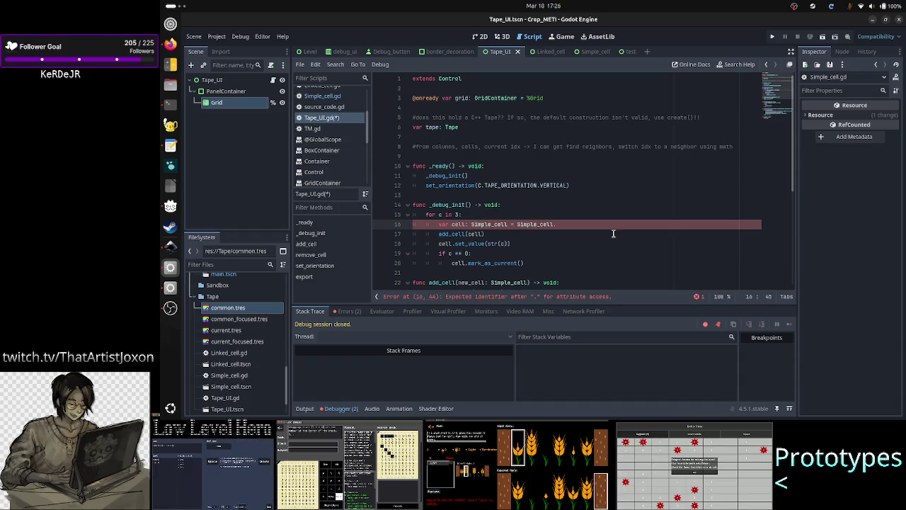
text(I)
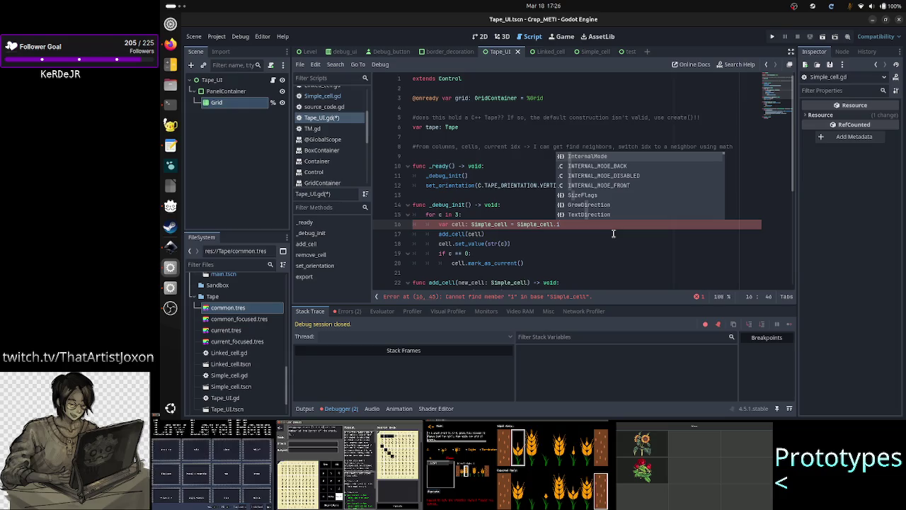
text(nstanc)
key(Escape)
key(BackSpace)
key(BackSpace)
key(BackSpace)
text(tanc)
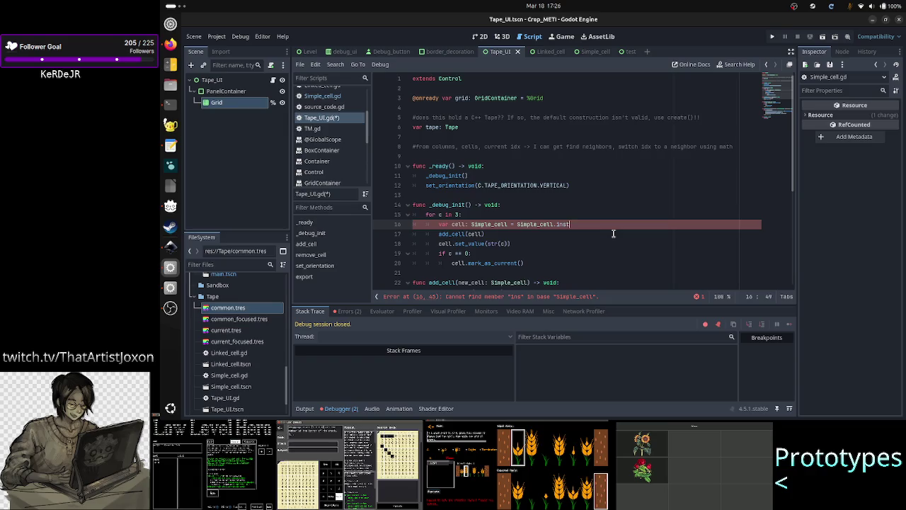
key(BackSpace)
key(BackSpace)
key(BackSpace)
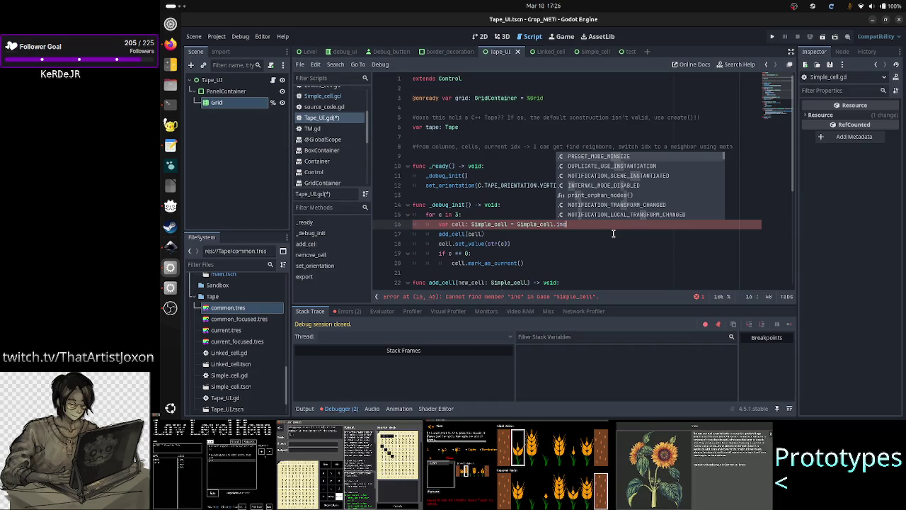
key(BackSpace)
key(BackSpace)
key(BackSpace)
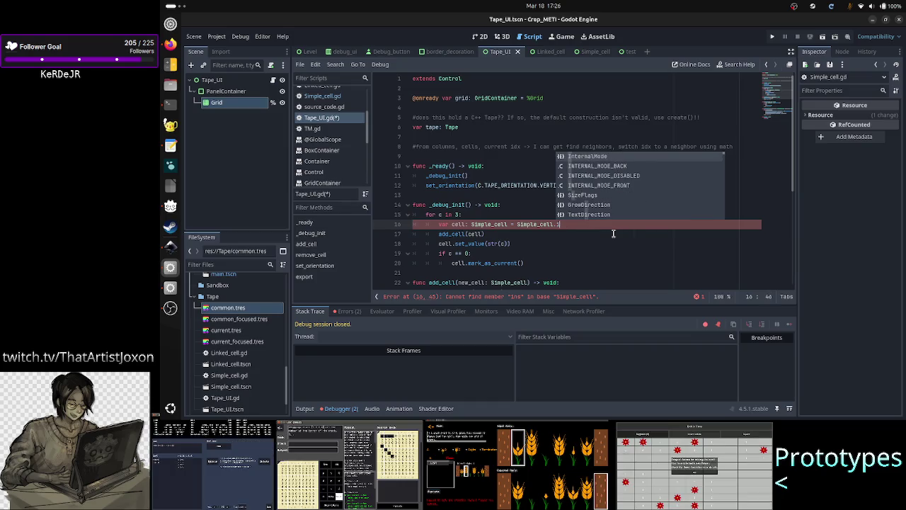
Step: Check the tape declaration on line 6, then add a blank line below line 16
click(429, 126)
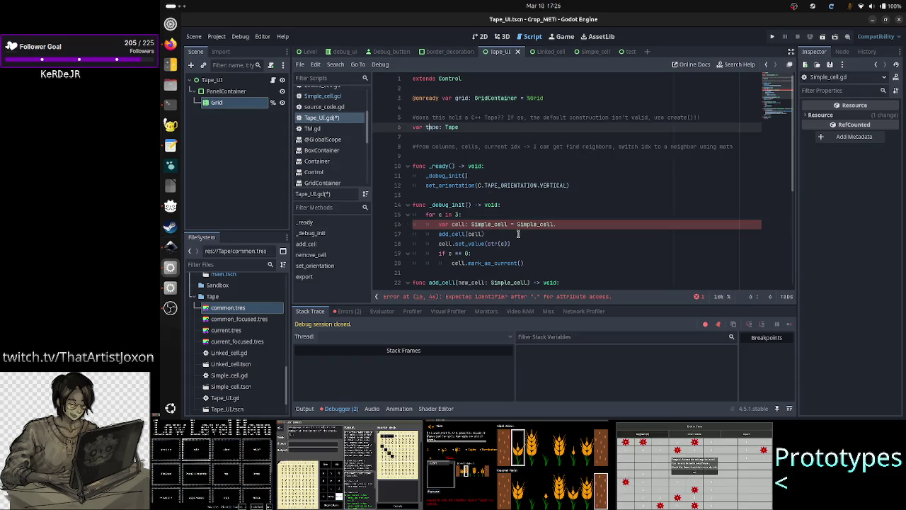
click(574, 224)
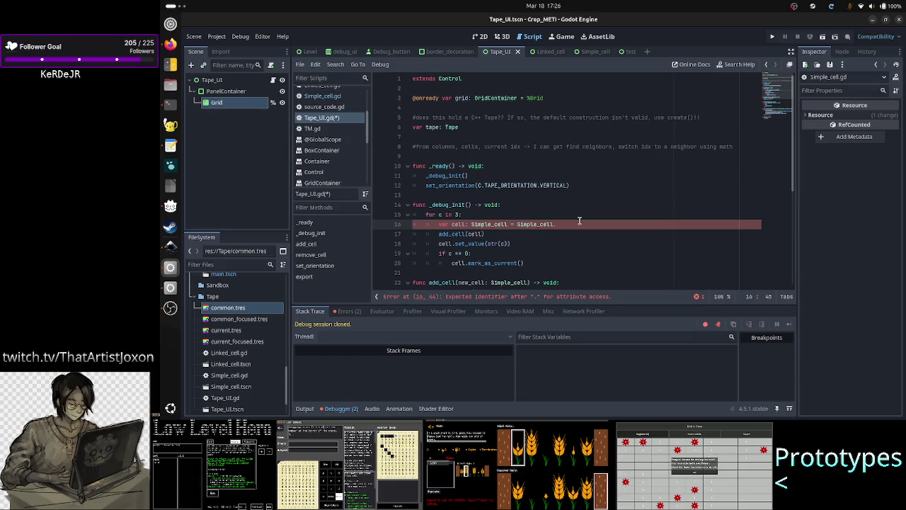
key(Return)
key(BackSpace)
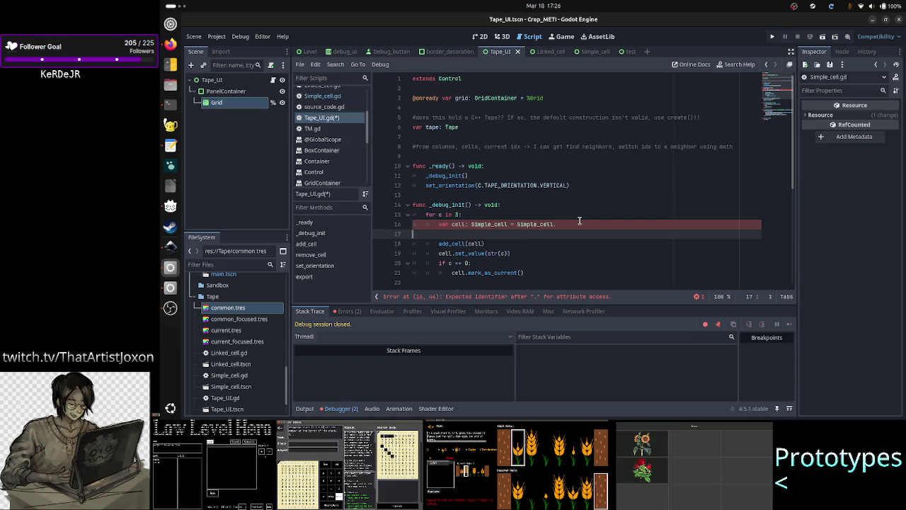
text(null,)
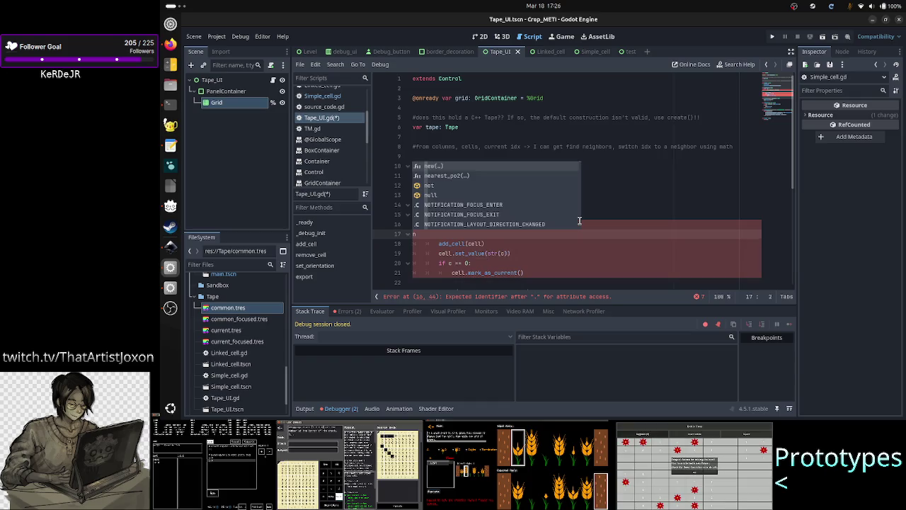
text( nil, )
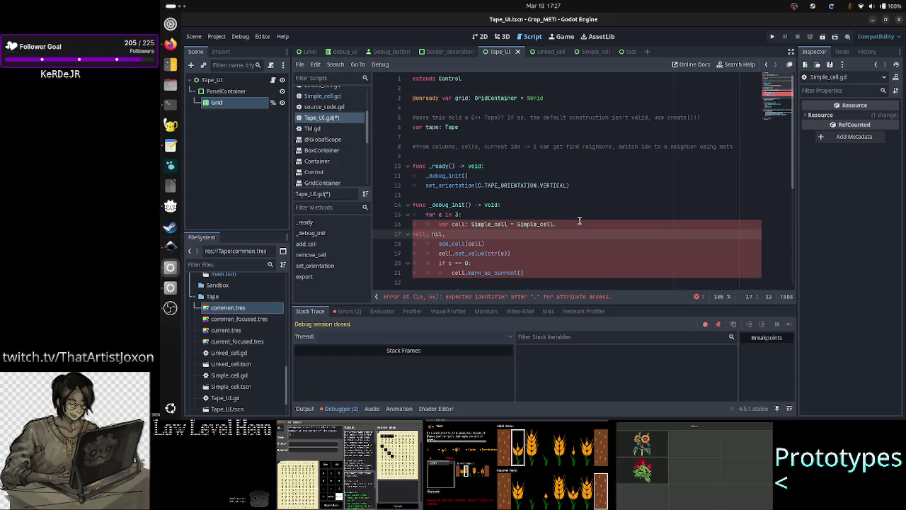
text(N/A,)
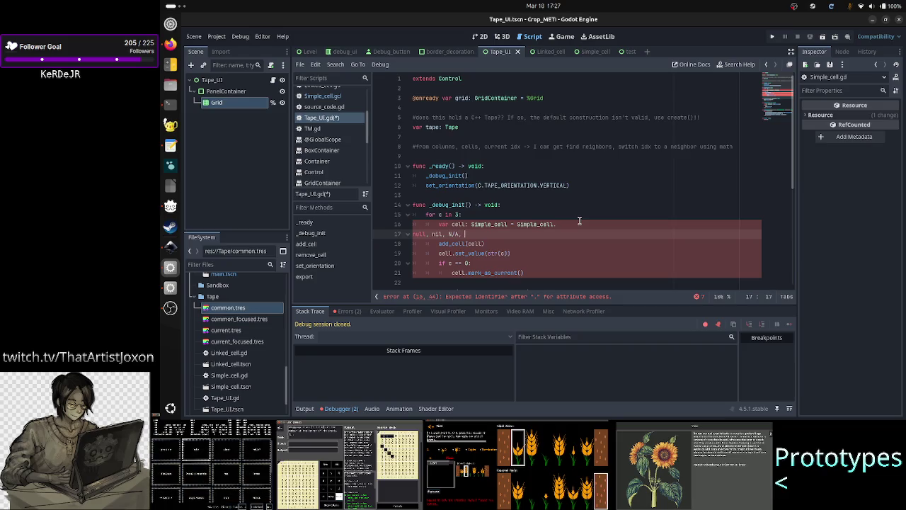
key(BackSpace)
key(BackSpace)
key(BackSpace)
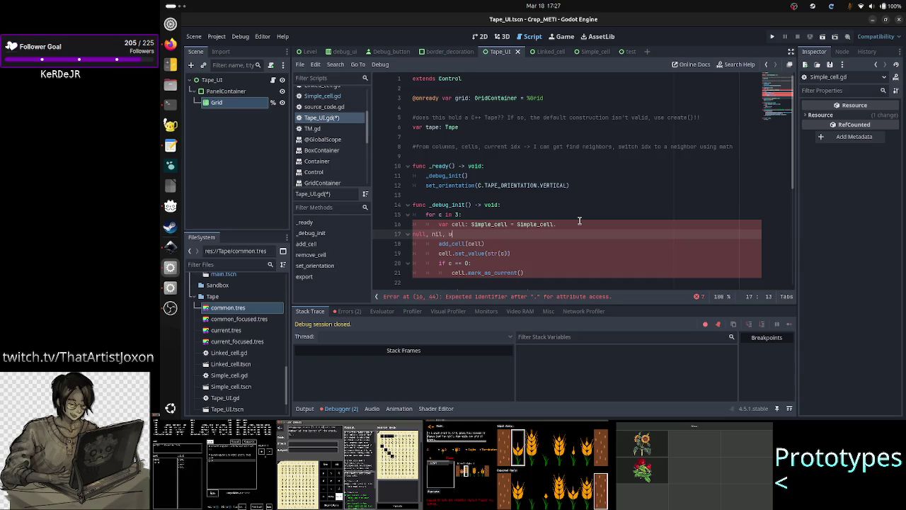
text(undefined)
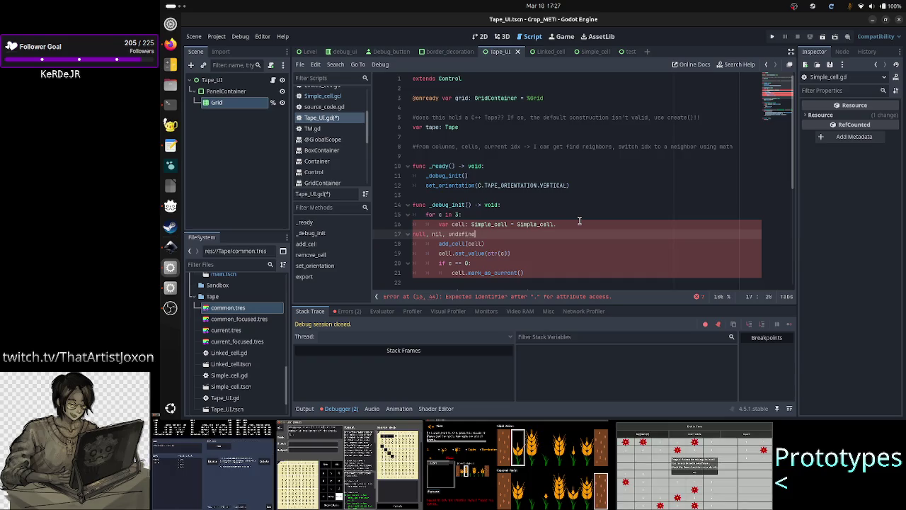
key(ctrl+BackSpace)
key(ctrl+BackSpace)
key(ctrl+BackSpace)
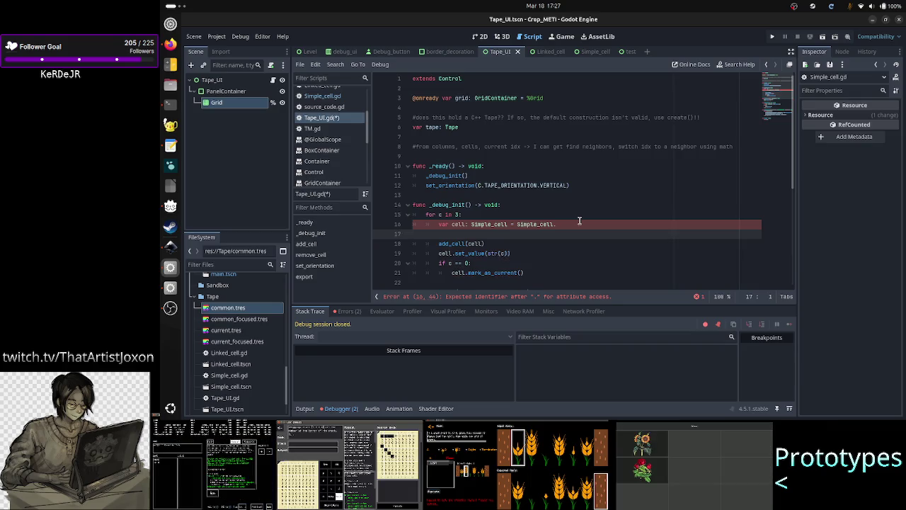
key(BackSpace)
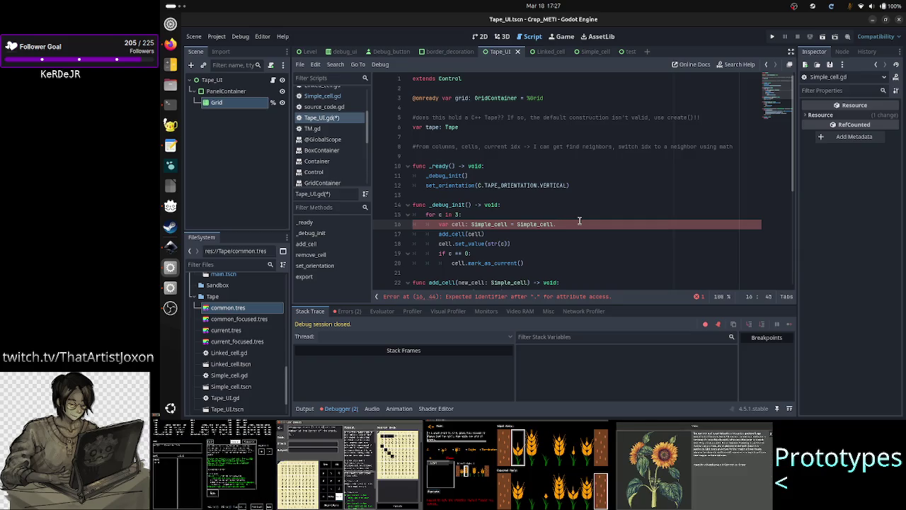
click(324, 106)
click(322, 95)
scroll(418, 98, up, 6)
click(417, 98)
drag(417, 99, 409, 99)
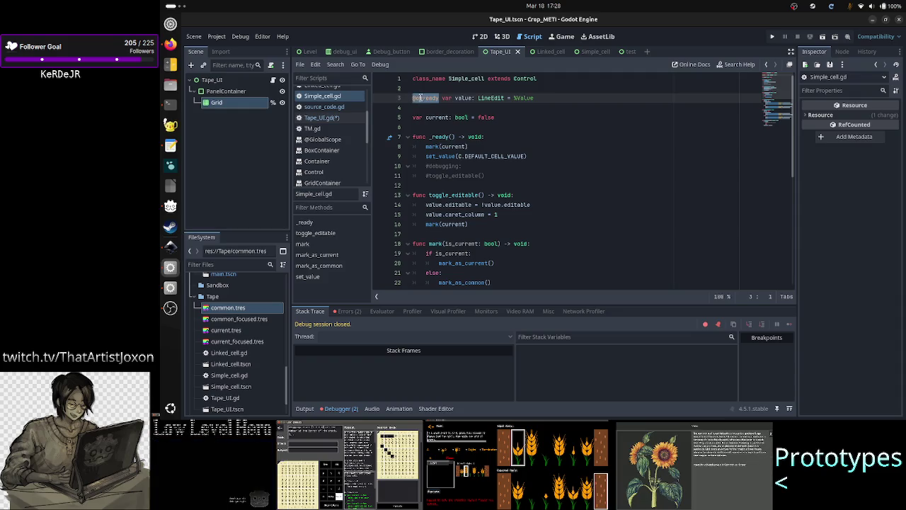
mouse_move(515, 98)
mouse_down()
mouse_move(541, 97)
mouse_move(454, 97)
mouse_up()
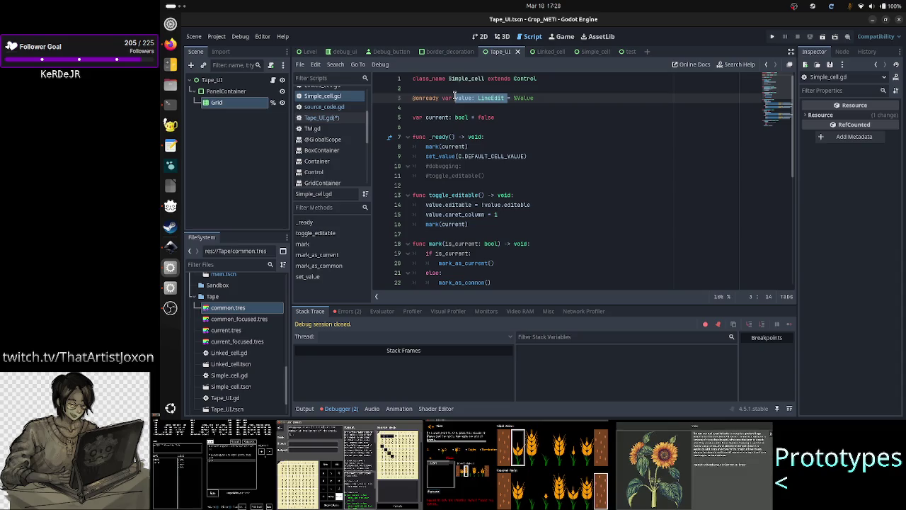
click(418, 105)
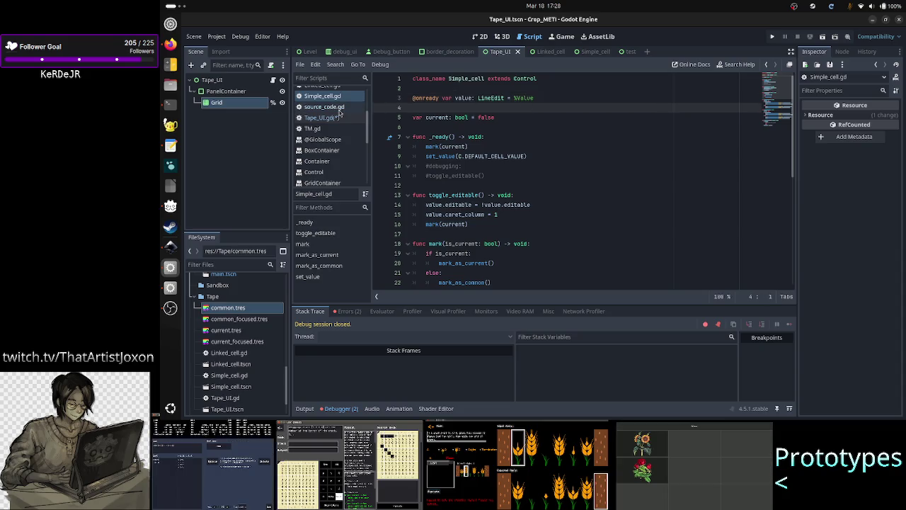
click(322, 118)
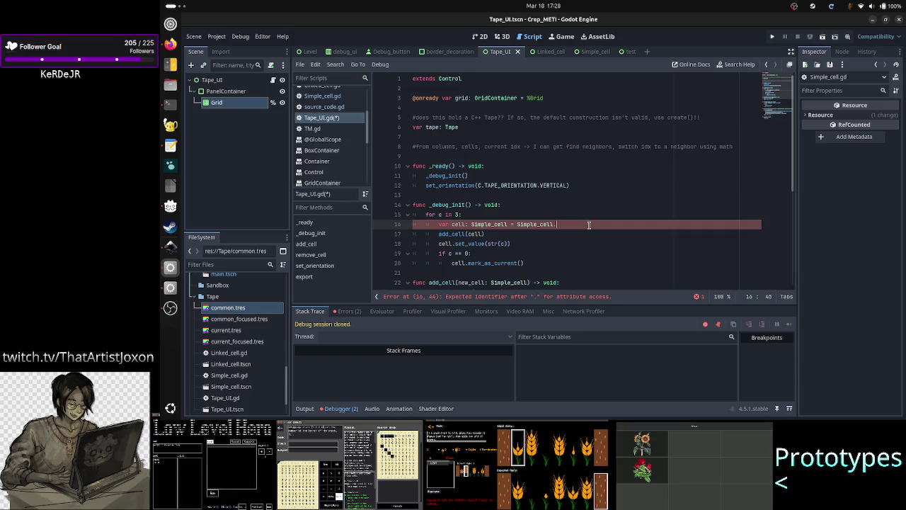
Step: Restore Simple_cell.new() on line 16, add a line after it, and open the Simple_cell scene
text(new()
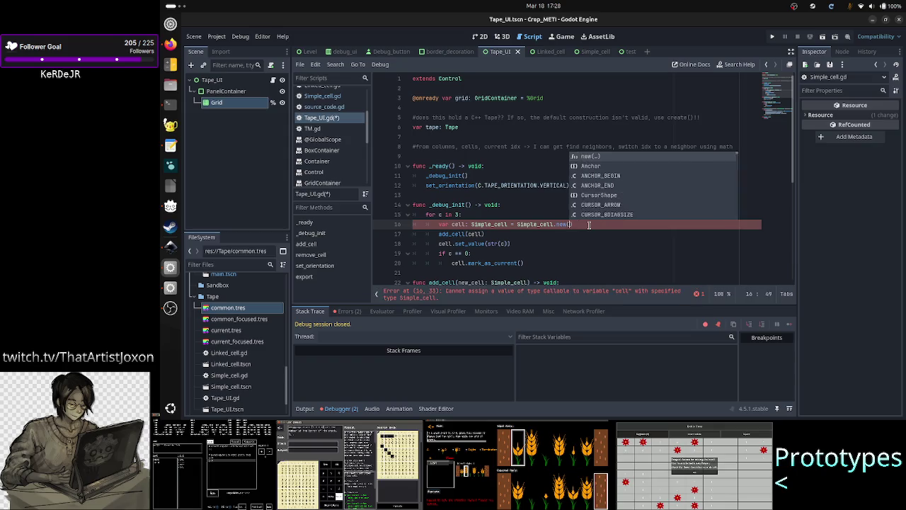
key(Return)
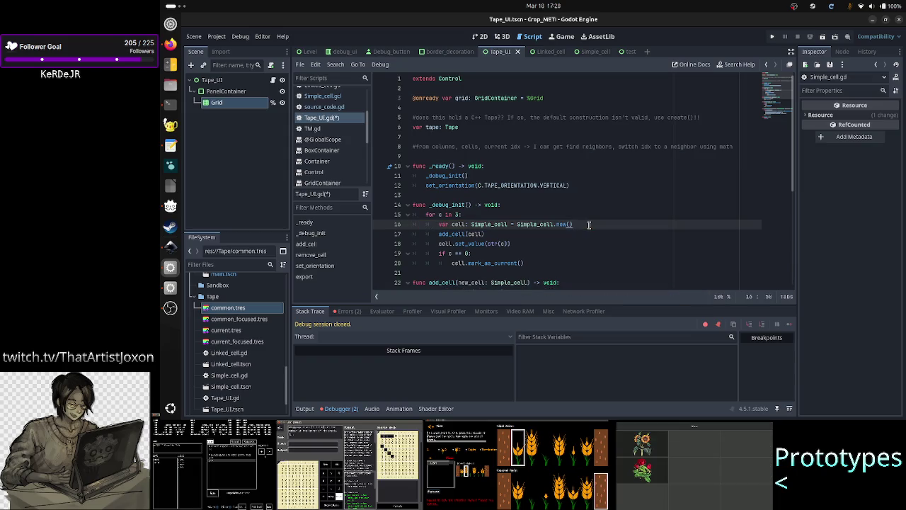
key(ctrl+shift+Left)
key(ctrl+shift+Left)
key(ctrl+shift+Left)
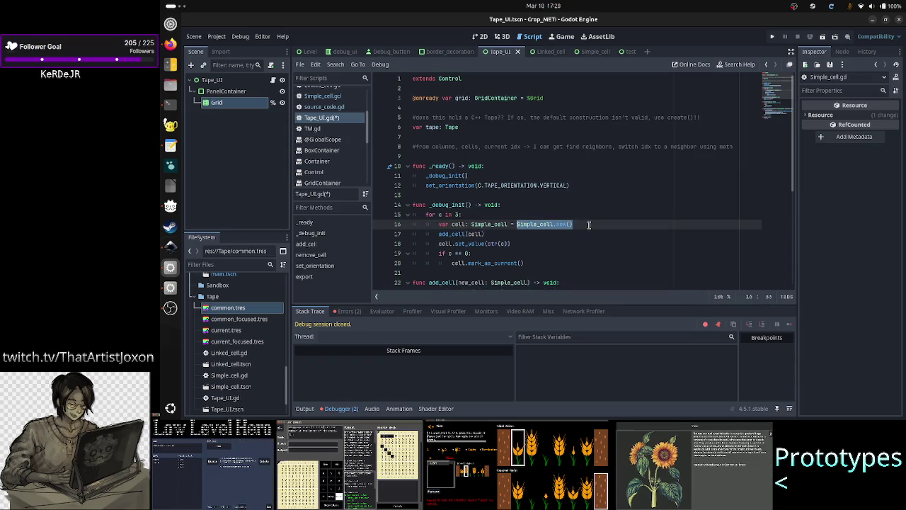
key(Right)
key(Return)
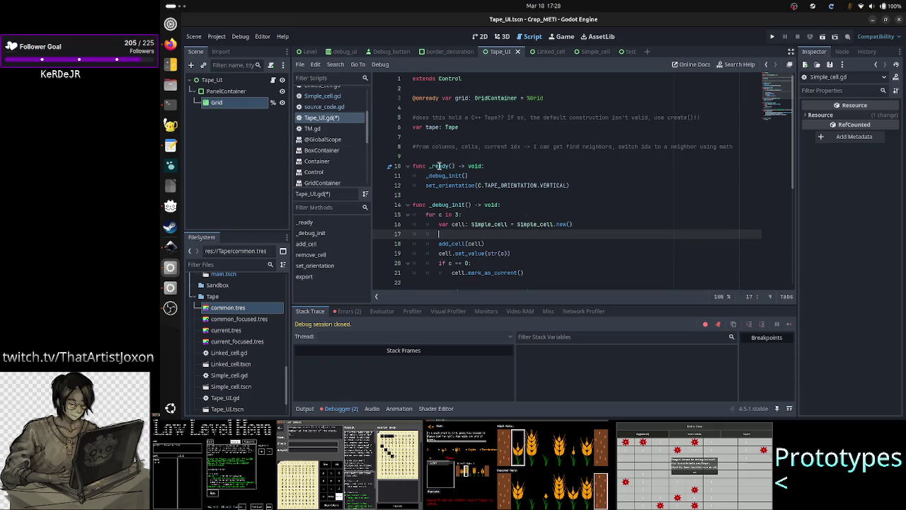
click(580, 55)
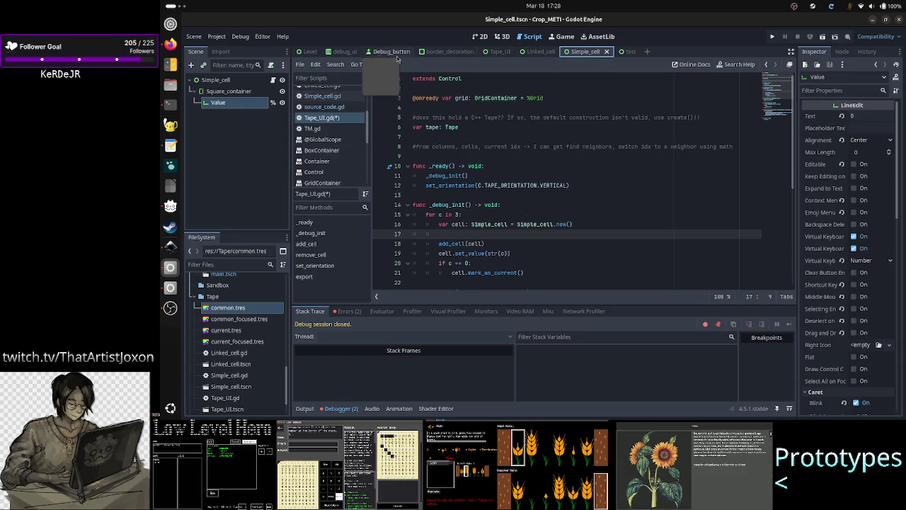
Step: Review the Simple_cell scene and line 1 of Simple_cell.gd, with its Control base and Simple_cell name
click(480, 37)
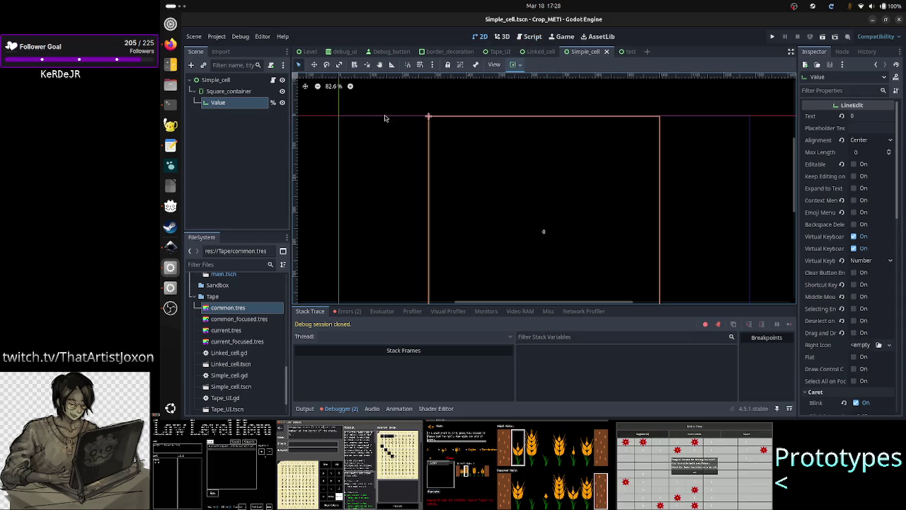
click(273, 80)
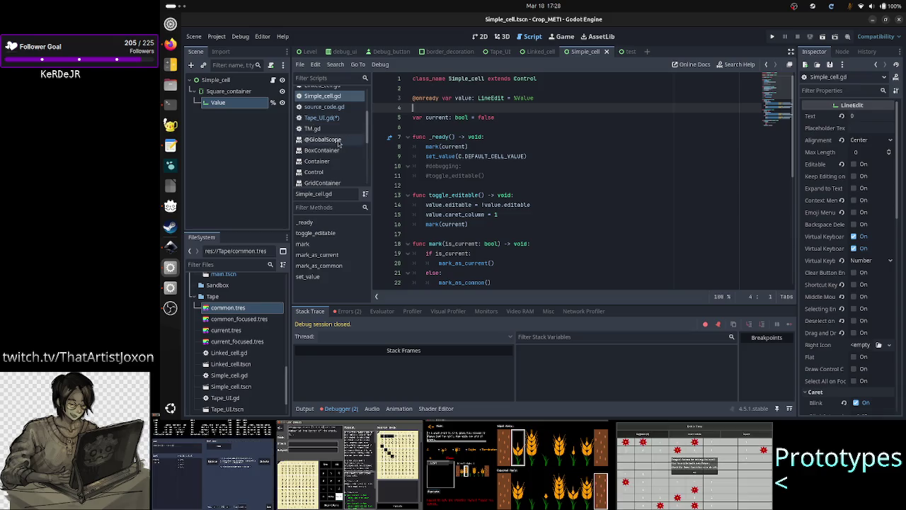
click(240, 81)
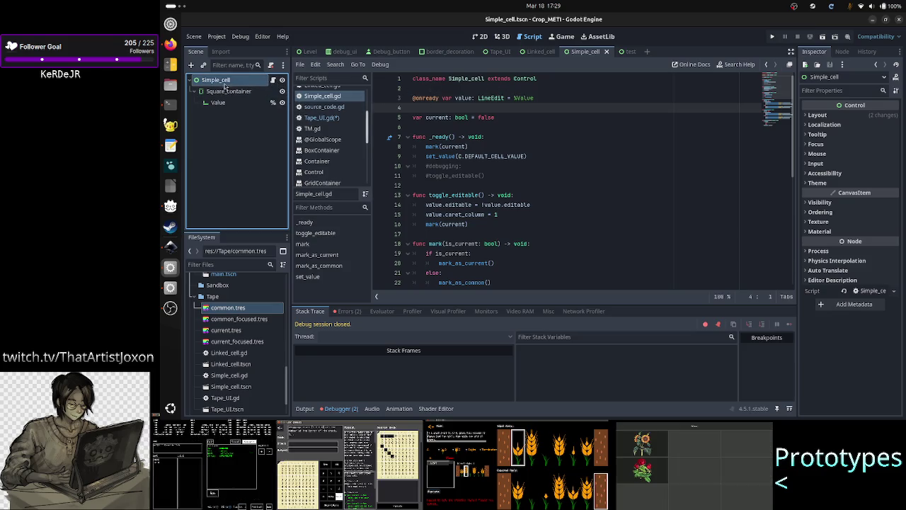
click(524, 80)
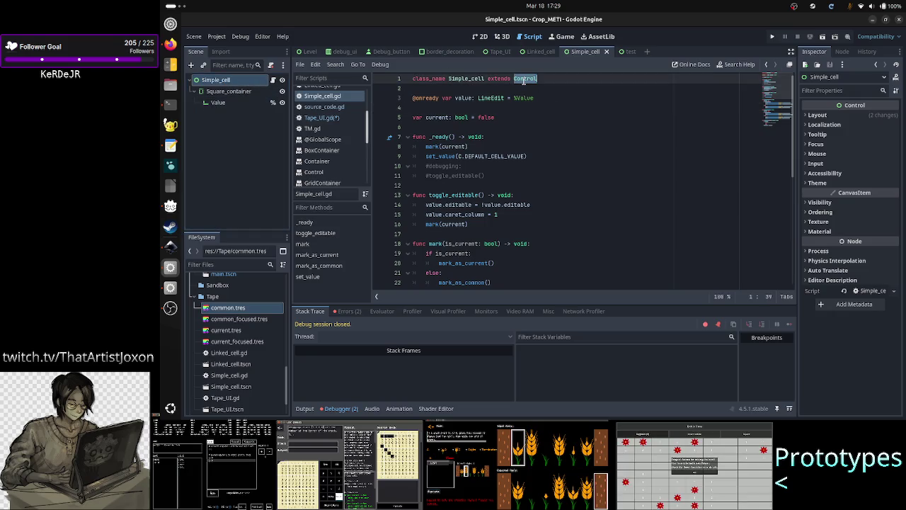
click(556, 84)
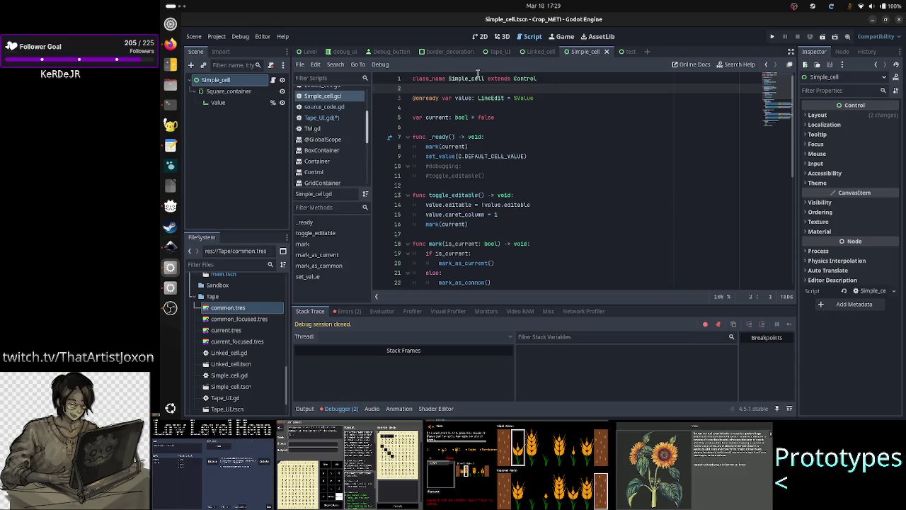
drag(552, 78, 512, 78)
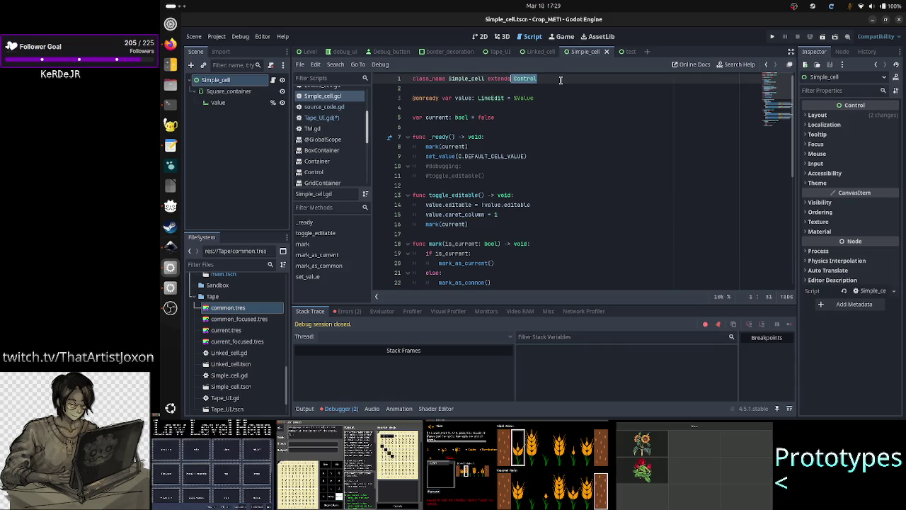
click(544, 78)
drag(544, 78, 516, 79)
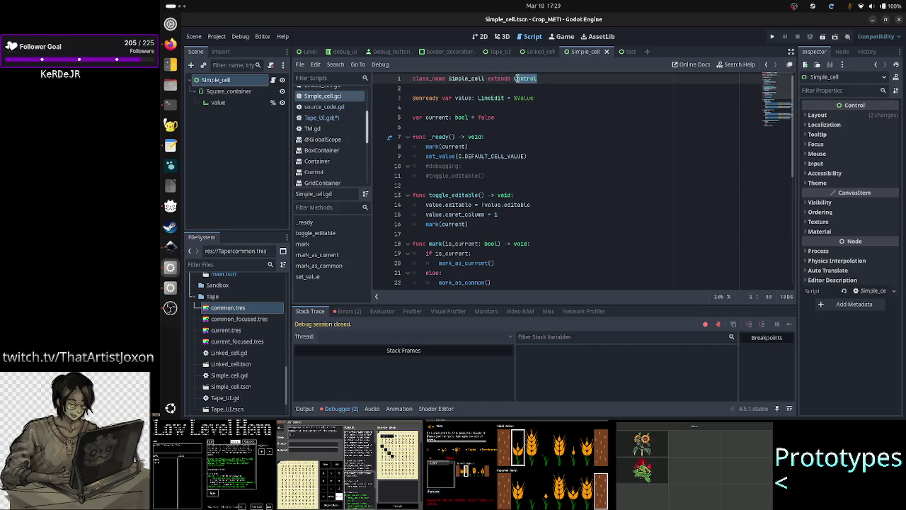
click(516, 79)
double_click(457, 79)
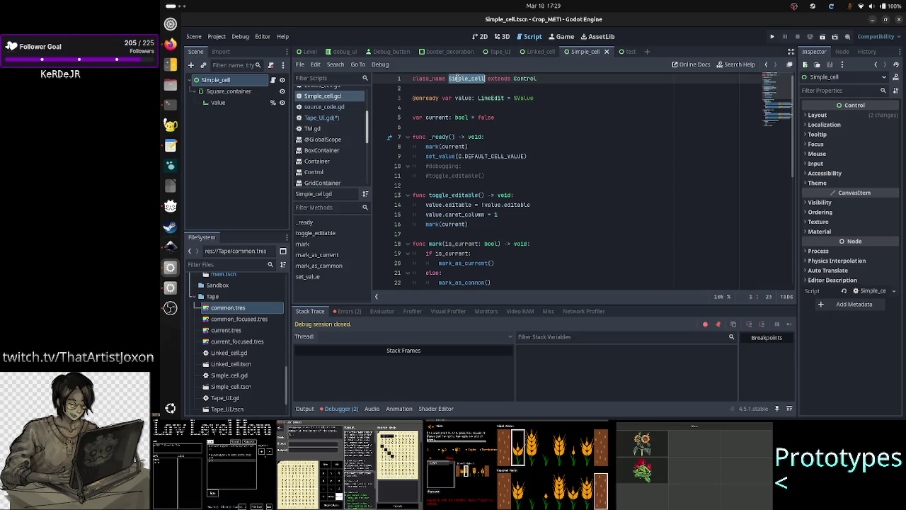
click(551, 77)
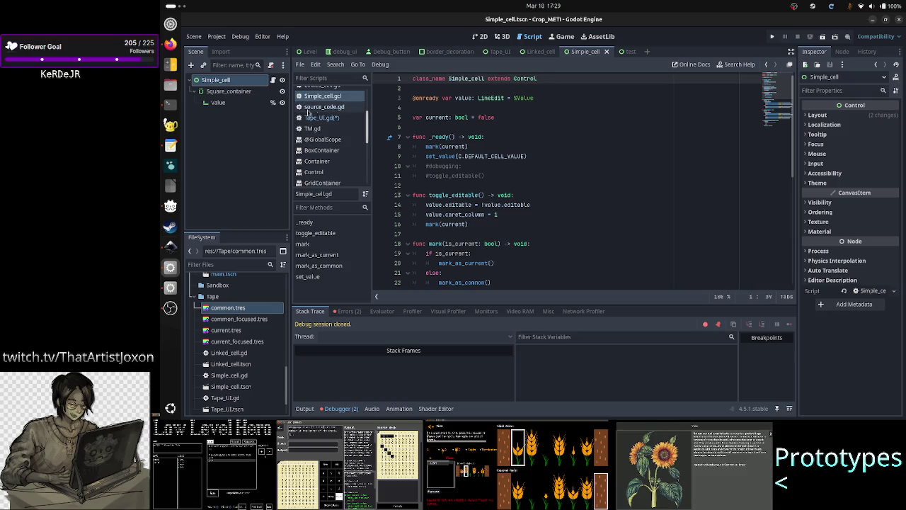
Step: Check the Square_container and Value nodes against the value variable declared on line 3
click(219, 91)
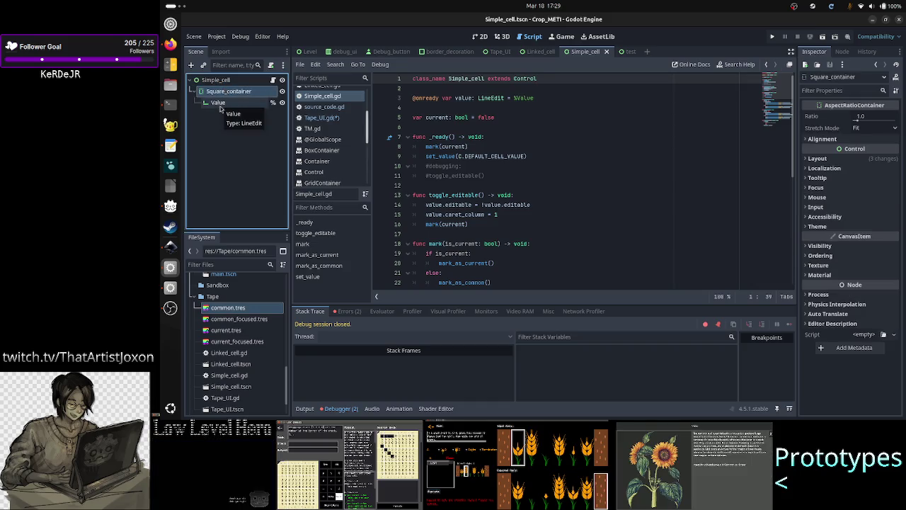
ctrl+click(219, 106)
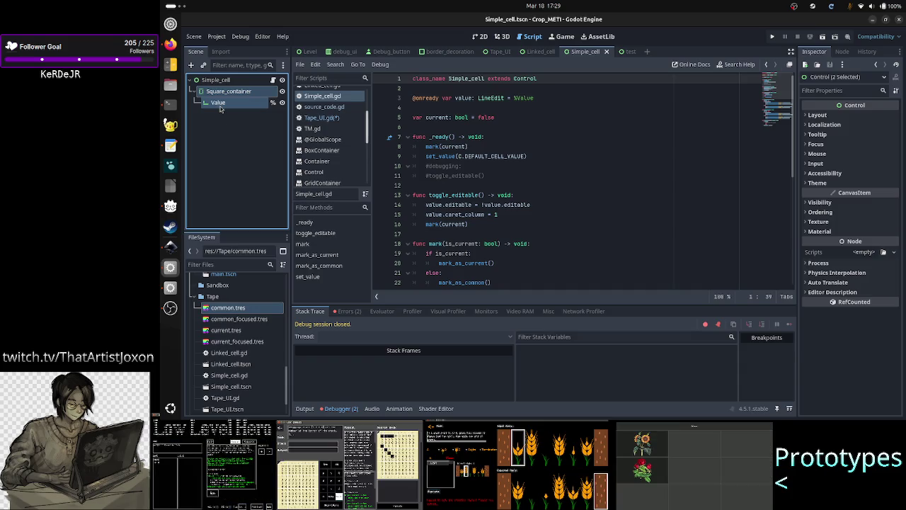
click(225, 145)
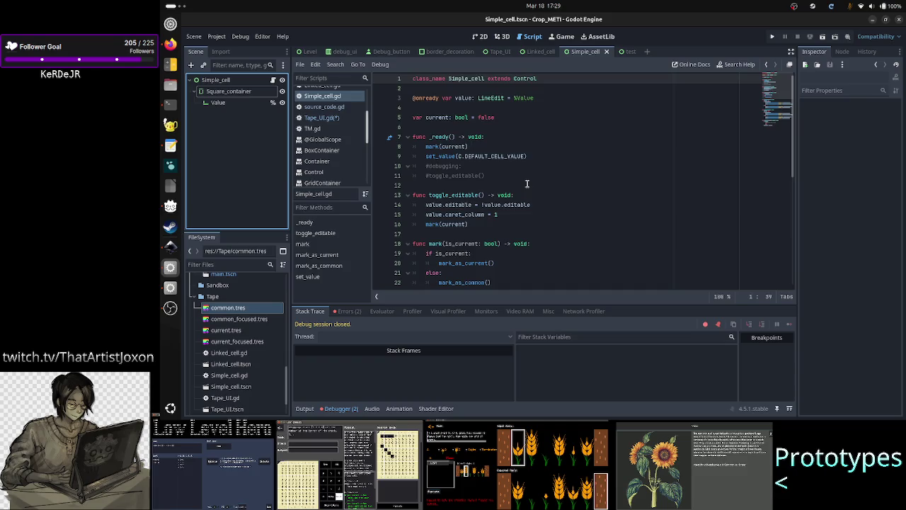
scroll(527, 183, down, 6)
scroll(526, 184, up, 6)
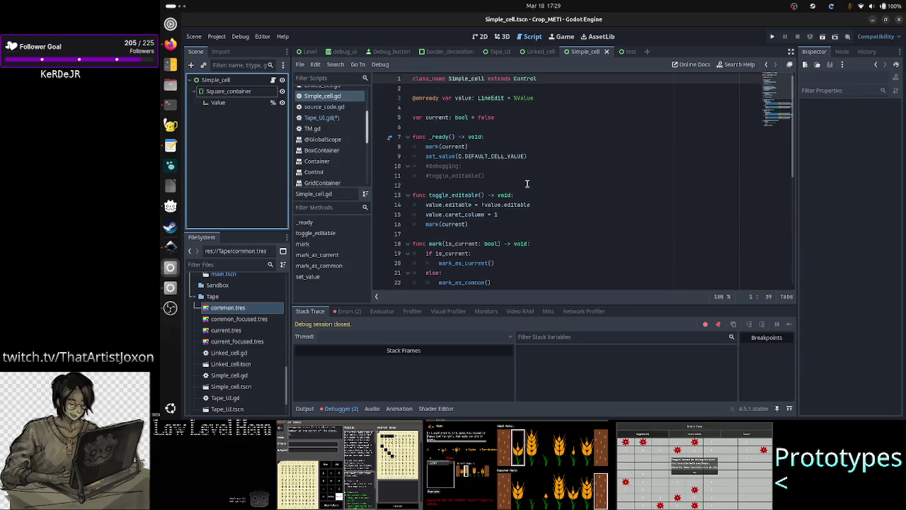
click(464, 97)
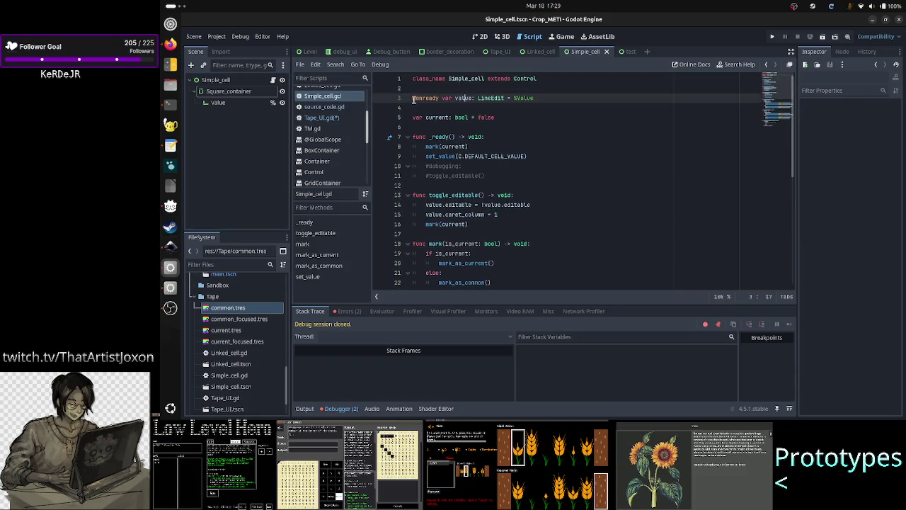
double_click(464, 98)
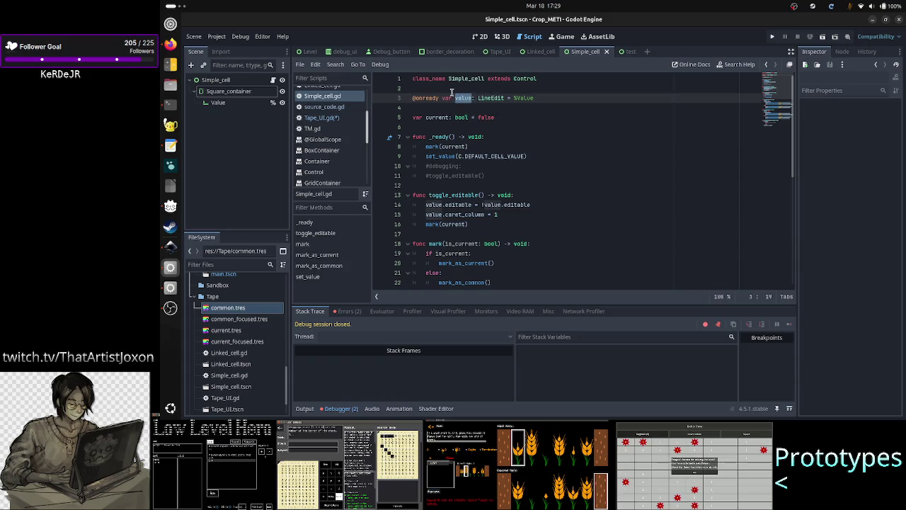
Step: Compare the Value LineEdit's properties with the Simple_cell root node's, then switch to Tape_UI.gd
click(220, 105)
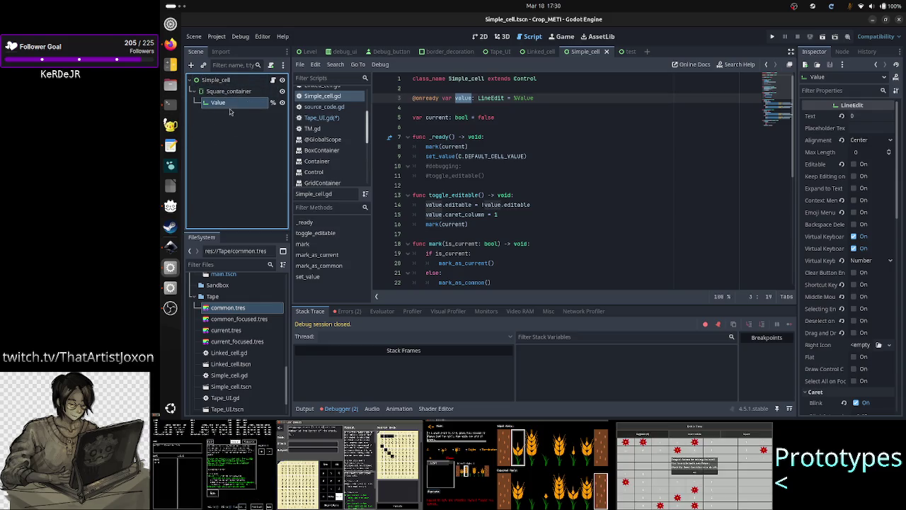
click(232, 80)
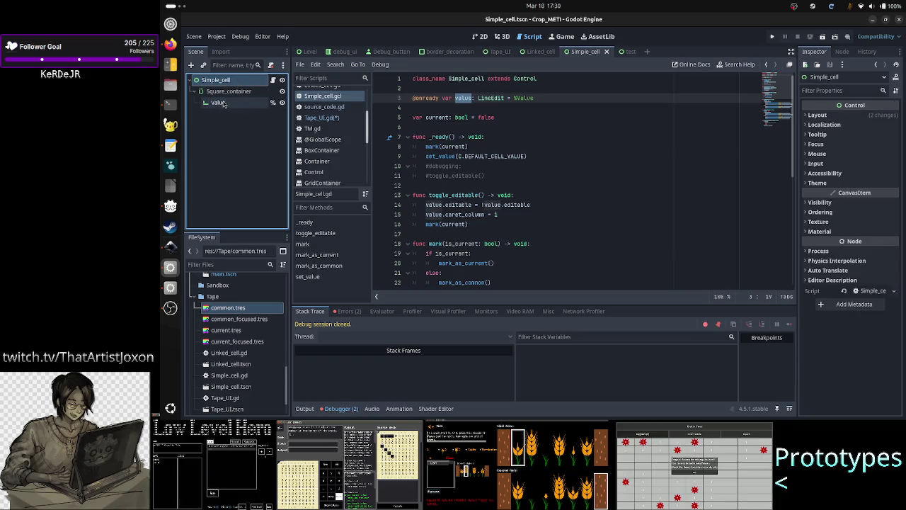
click(225, 102)
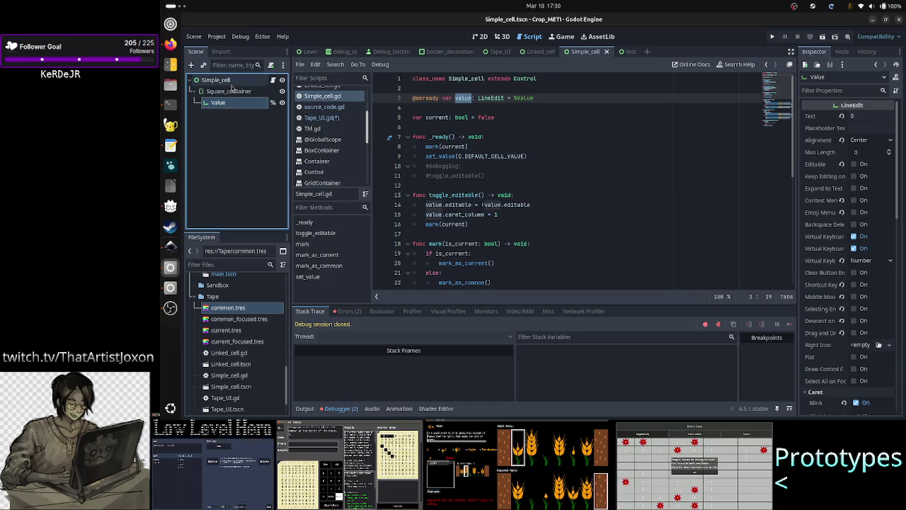
click(216, 79)
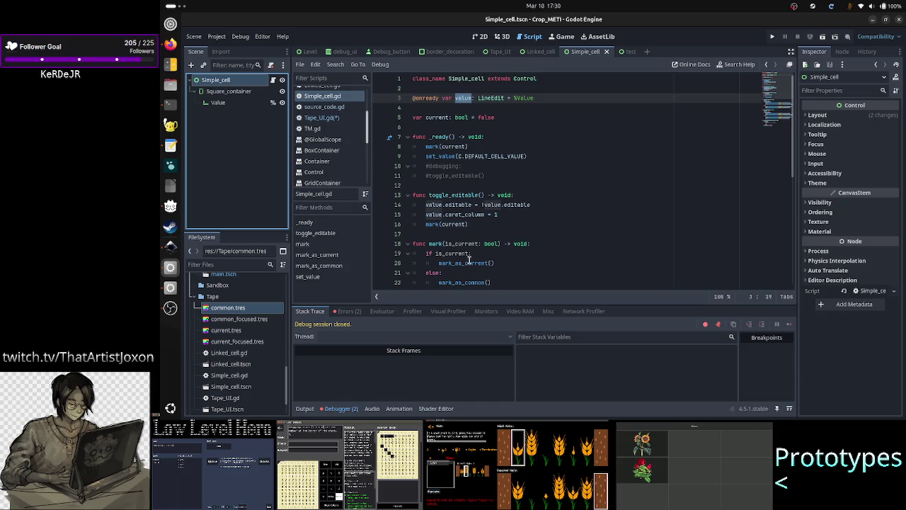
click(464, 98)
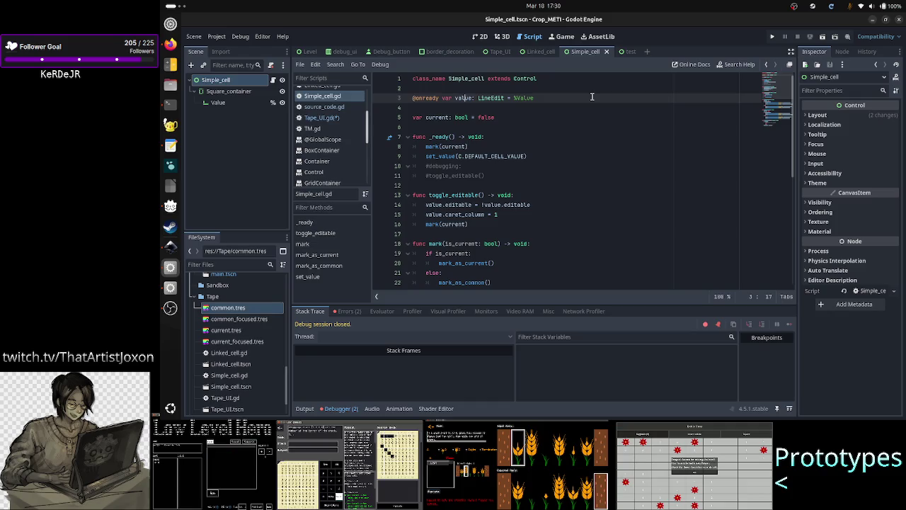
click(321, 117)
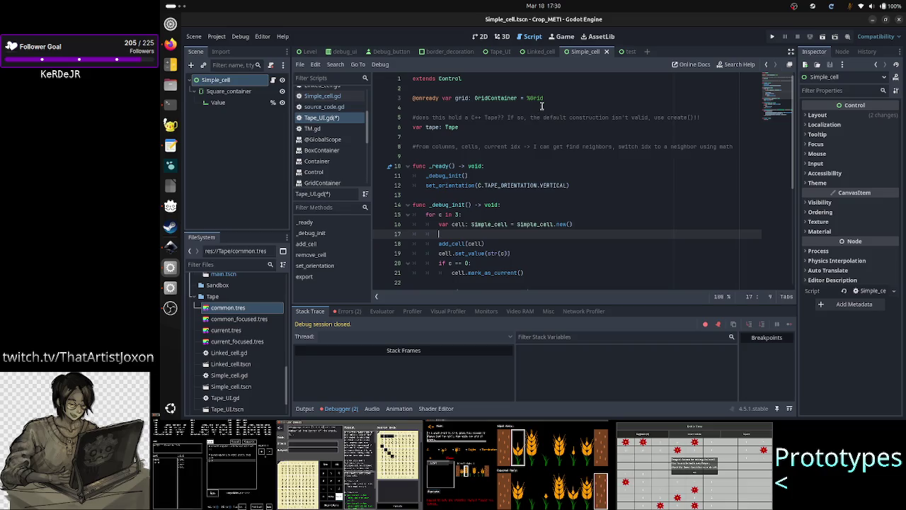
Step: Insert two blank lines after line 4 of Tape_UI.gd
click(486, 148)
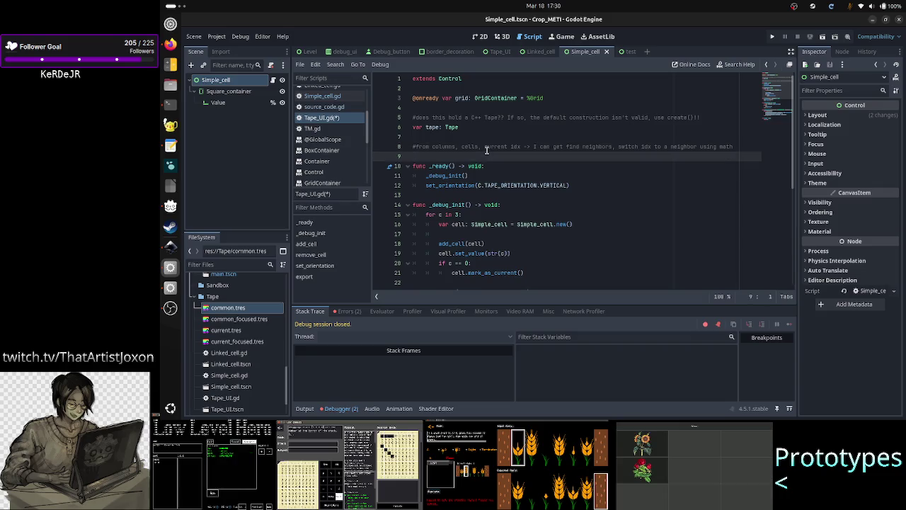
key(Up)
key(Up)
key(Up)
key(Up)
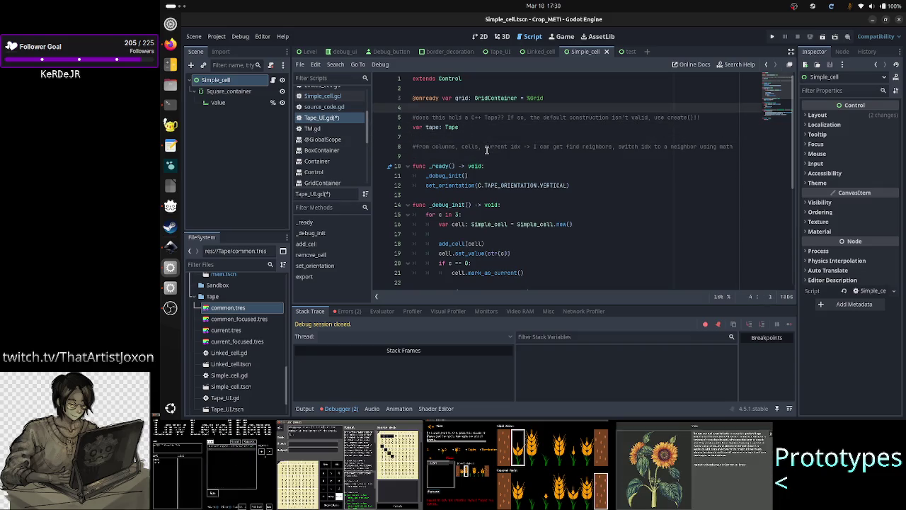
key(Down)
key(Down)
key(Up)
key(Up)
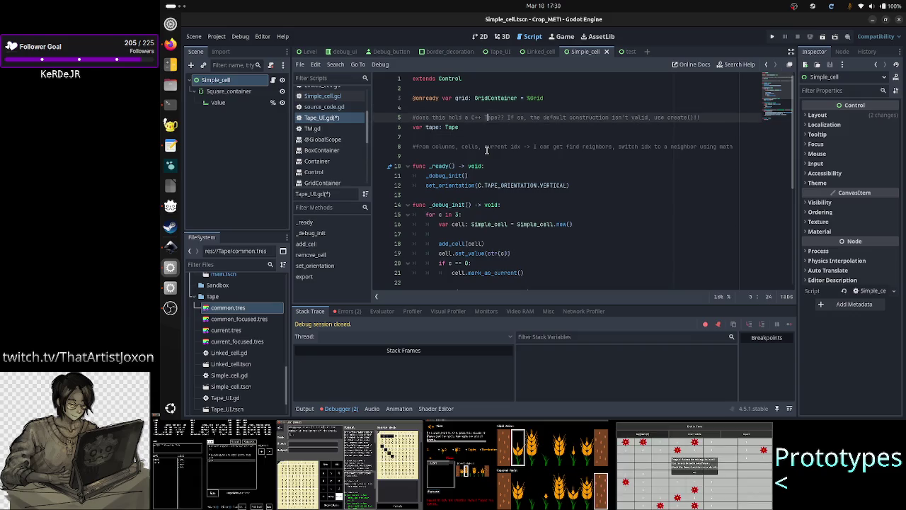
key(Return)
key(Return)
key(Up)
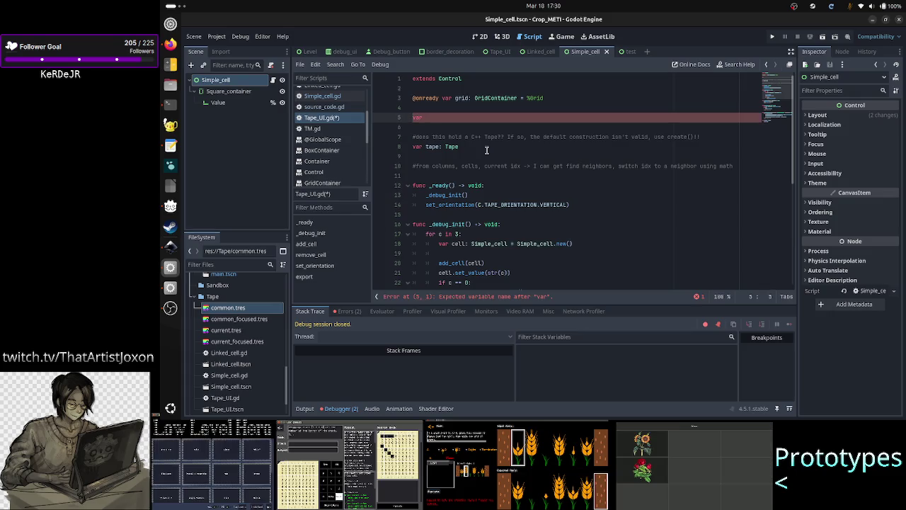
Step: Try a Simple_cell declaration on line 5, erase it again, and save Tape_UI.gd
text(Simple_)
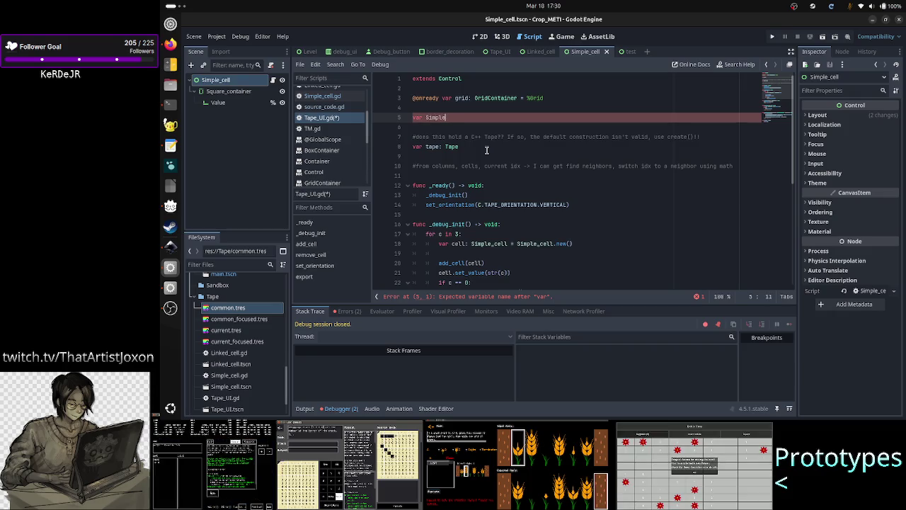
text(ce)
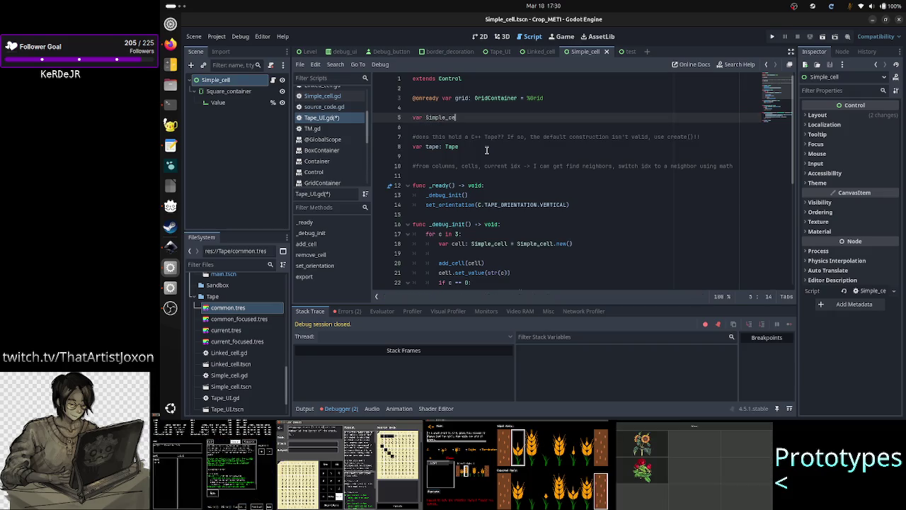
text(ll =)
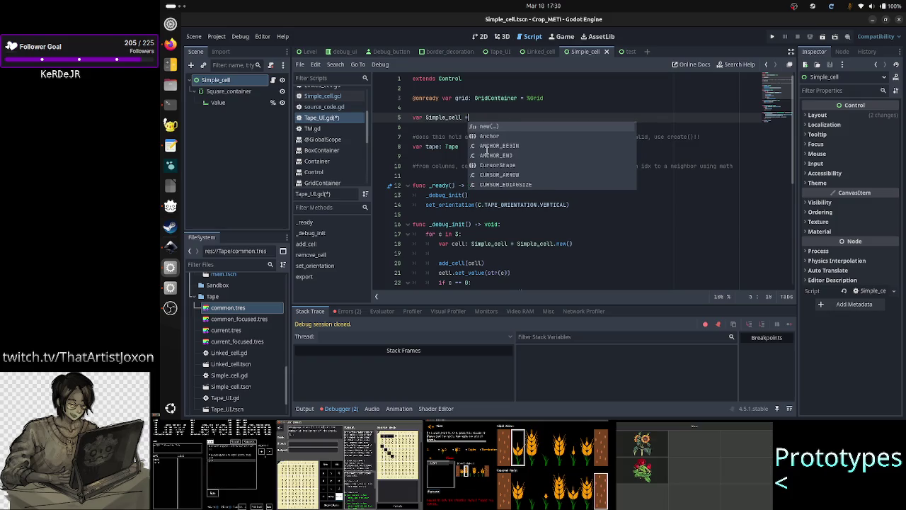
key(BackSpace)
key(BackSpace)
text(:)
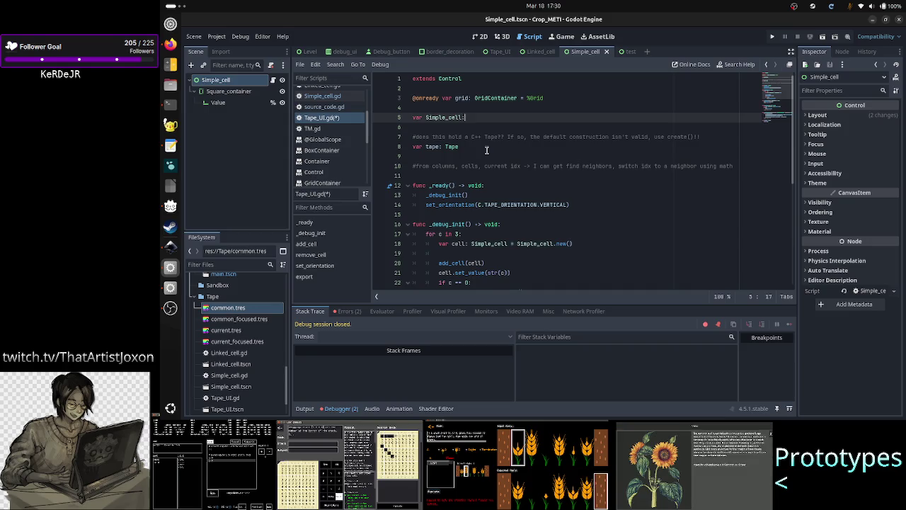
key(BackSpace)
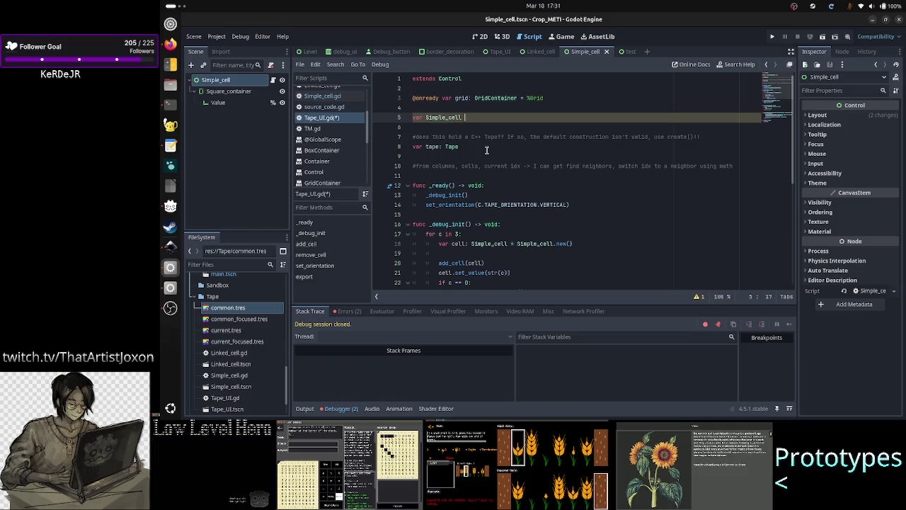
key(ctrl+BackSpace)
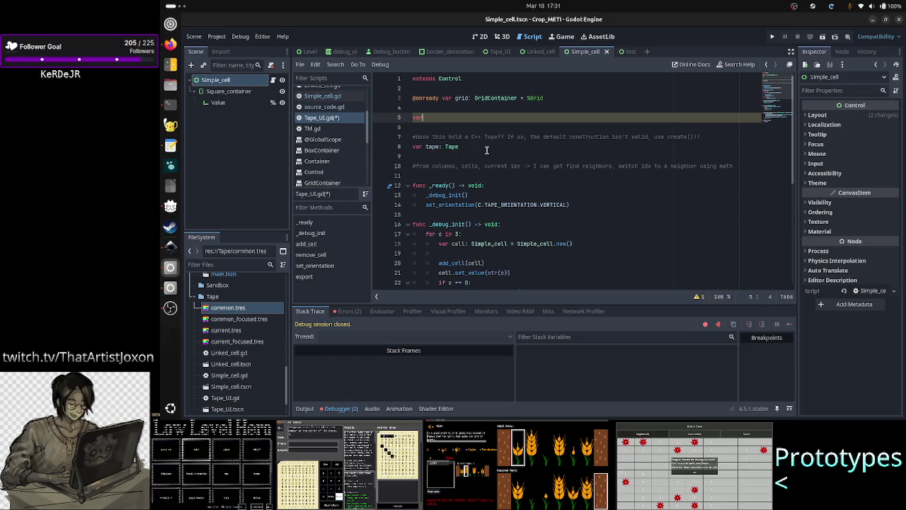
text(Si)
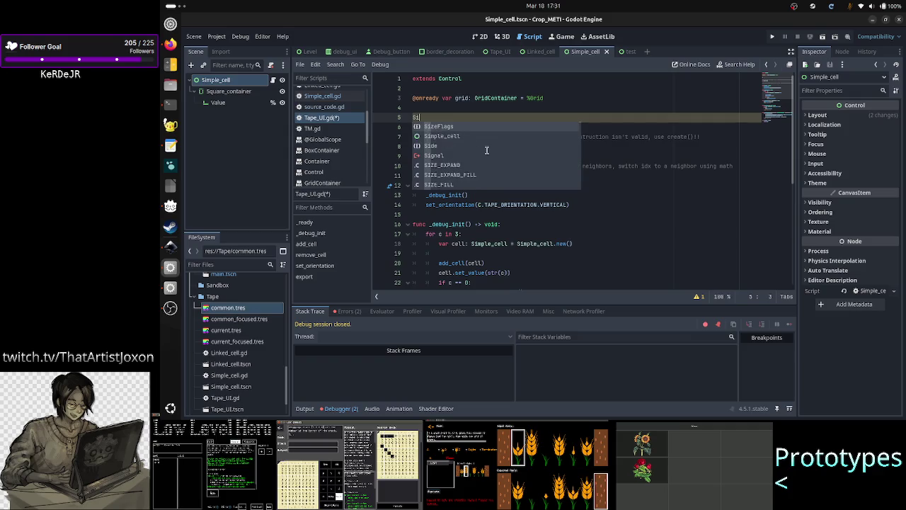
text(mple_cell.in)
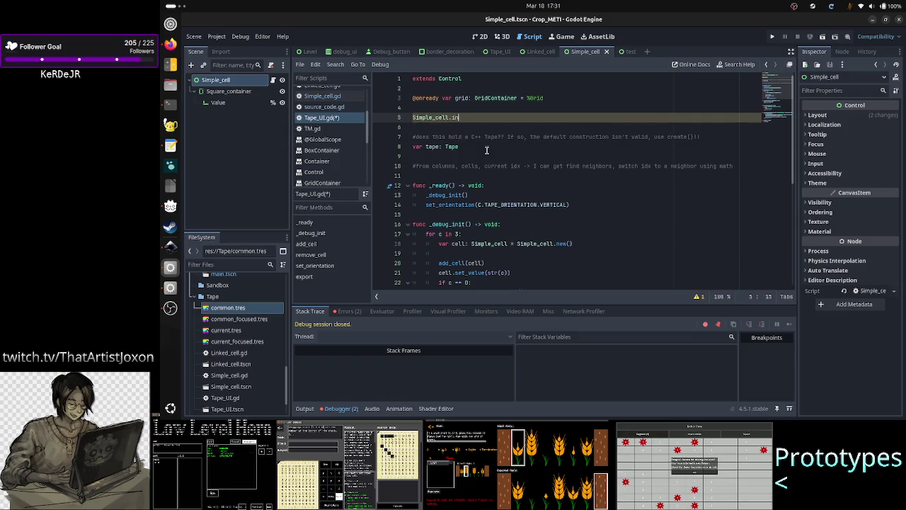
text(stantiat)
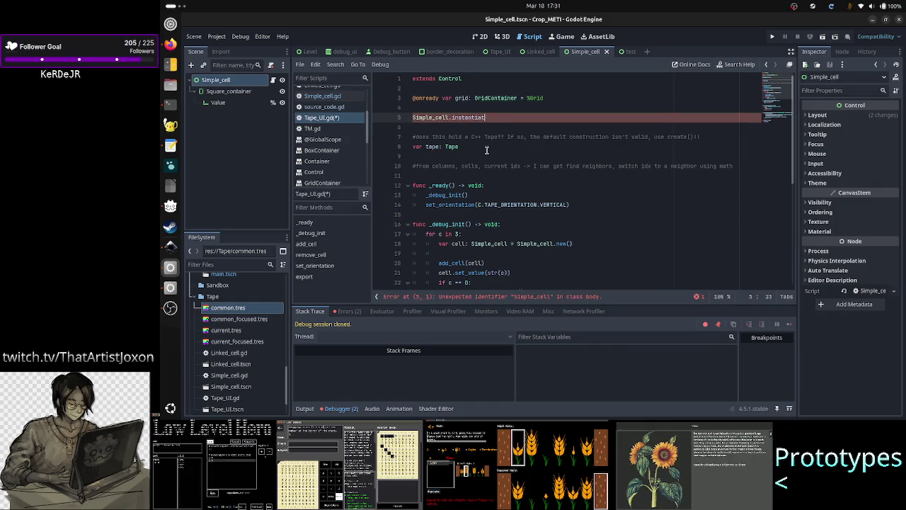
key(BackSpace)
key(BackSpace)
key(BackSpace)
key(ctrl+s)
key(alt+Tab)
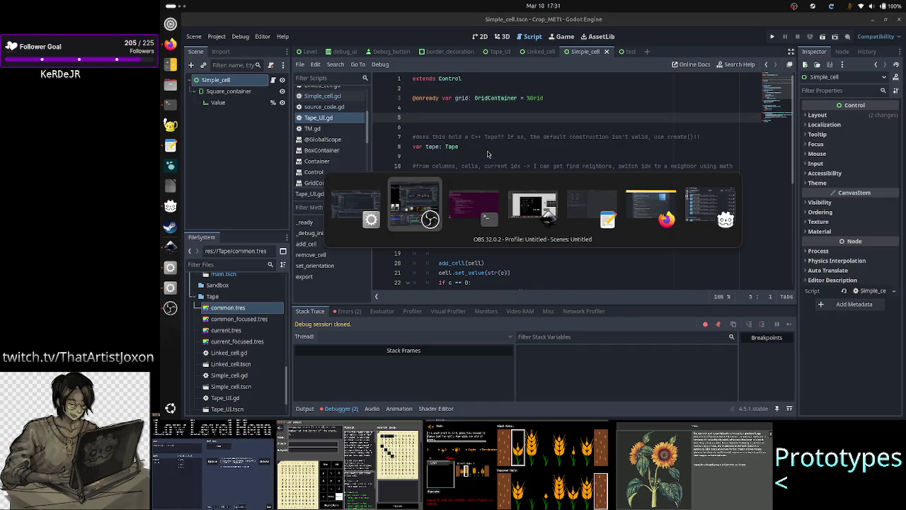
Step: Google 'godot instance the scene and not the script' in a new Firefox tab and open the Godot Docs result
key(alt+Tab)
key(alt+Tab)
key(alt+Tab)
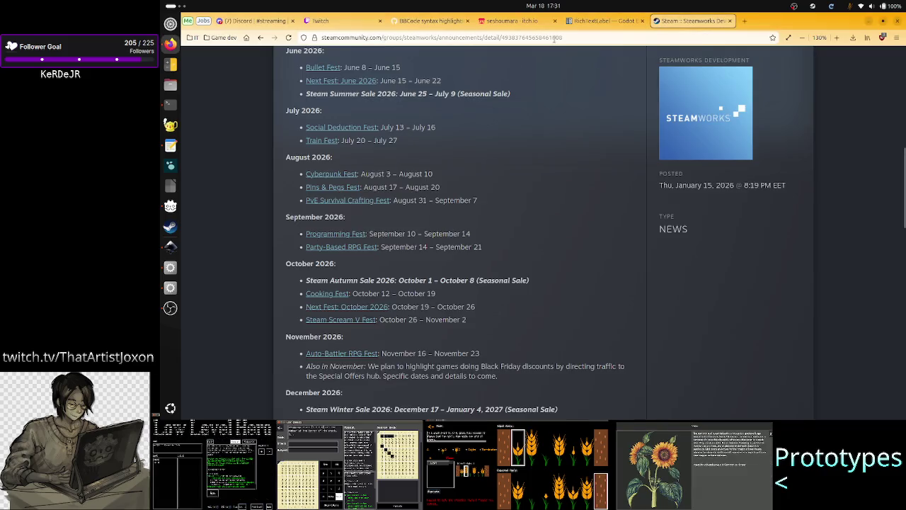
click(744, 21)
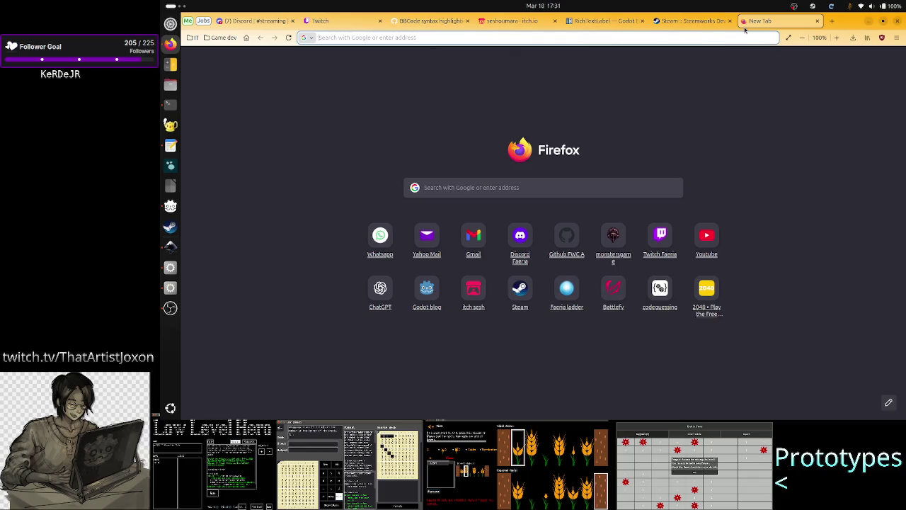
text(godot)
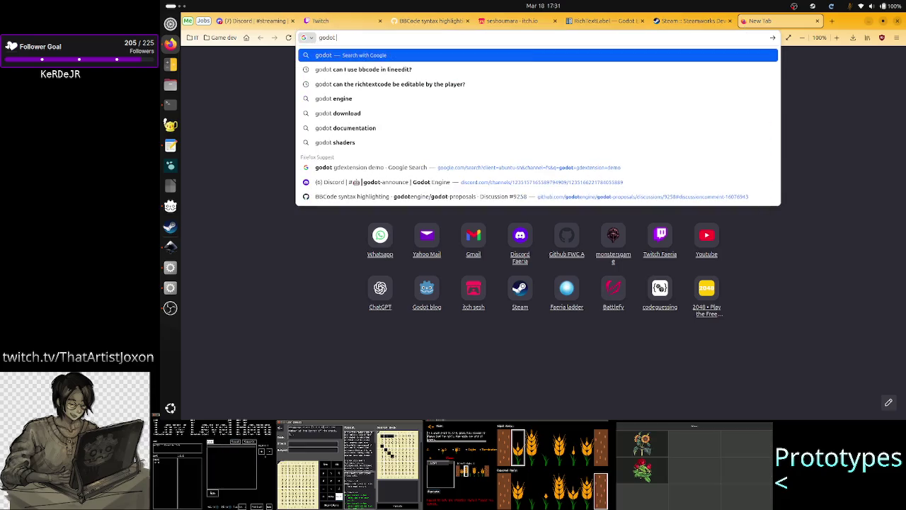
text( inst)
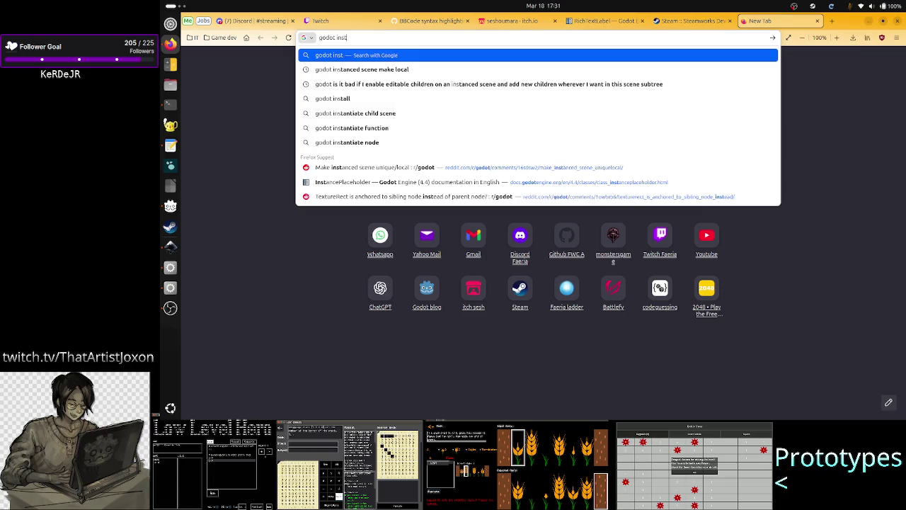
text(ance the)
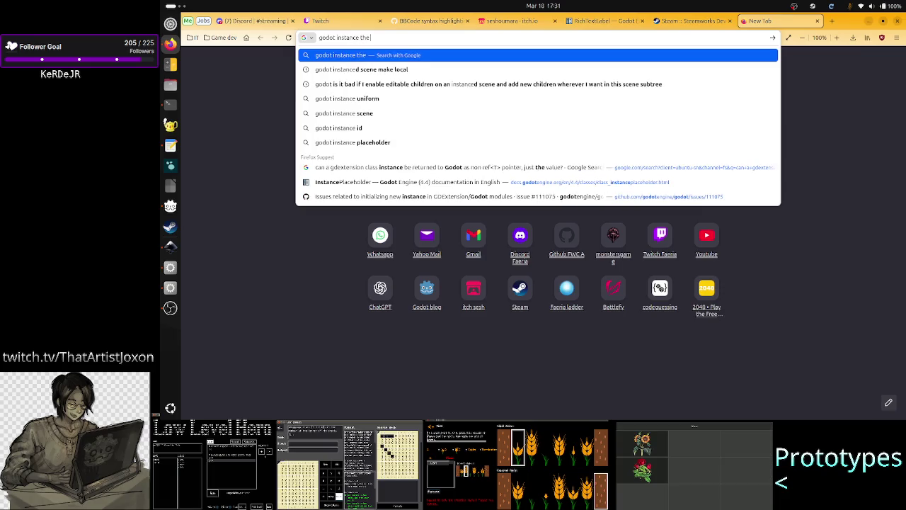
text( scene and n)
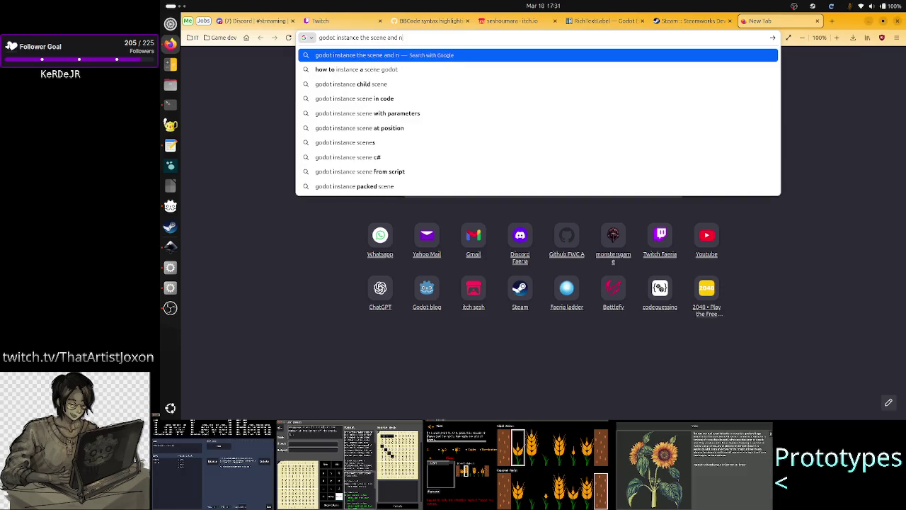
text(ot the sc)
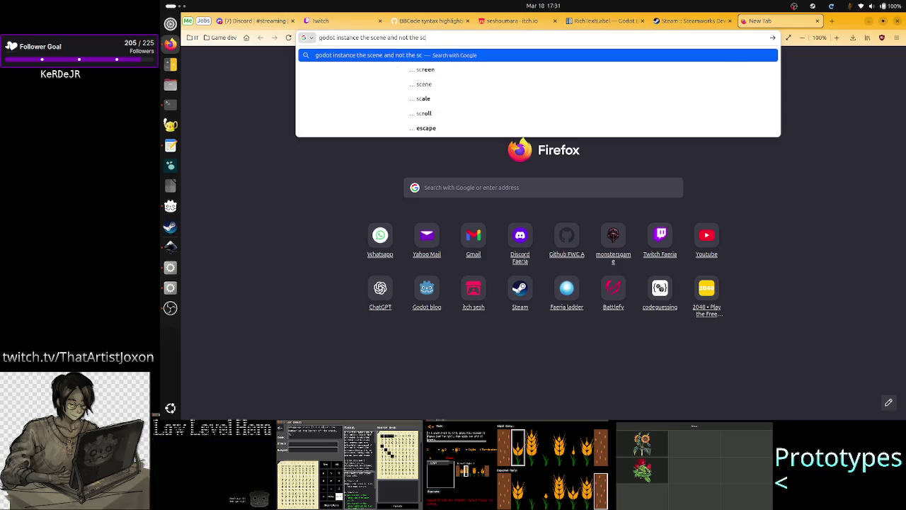
text(ript)
key(Return)
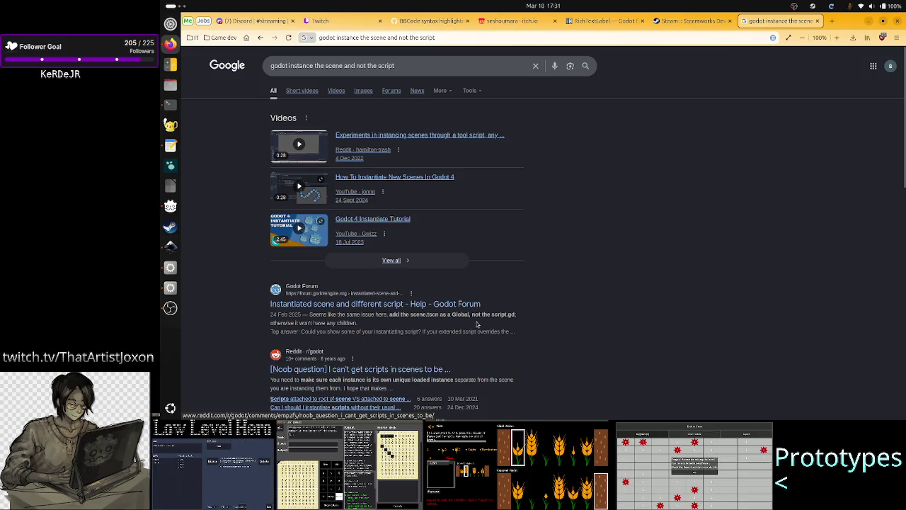
scroll(476, 323, down, 3)
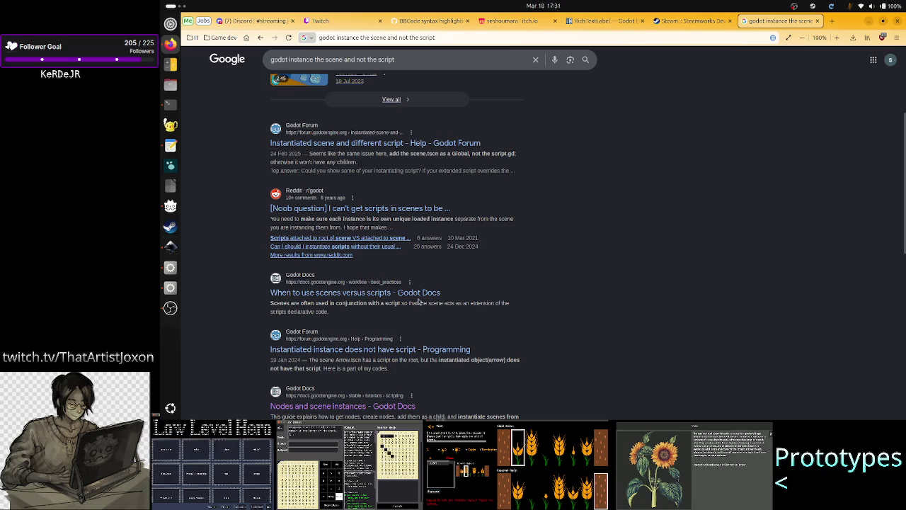
click(399, 294)
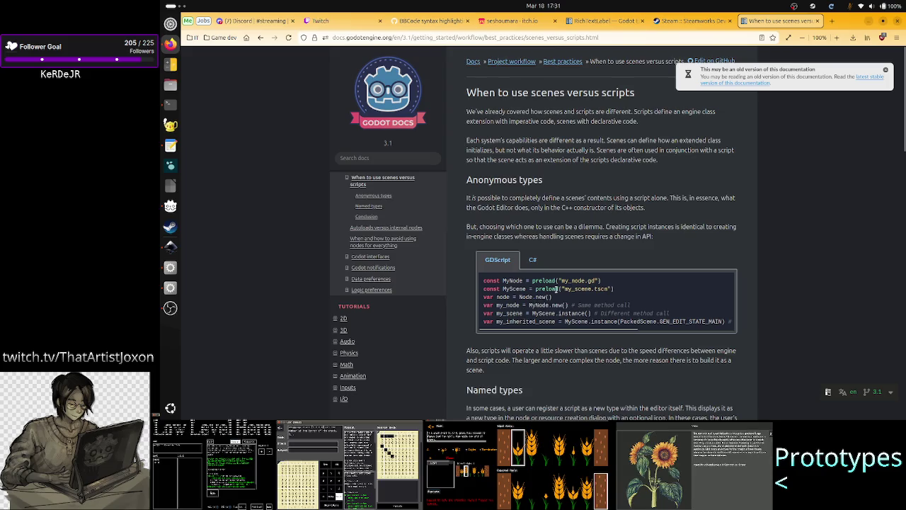
Step: Study the docs example's preload of my_node.gd and its Node.new() call
drag(537, 281, 631, 287)
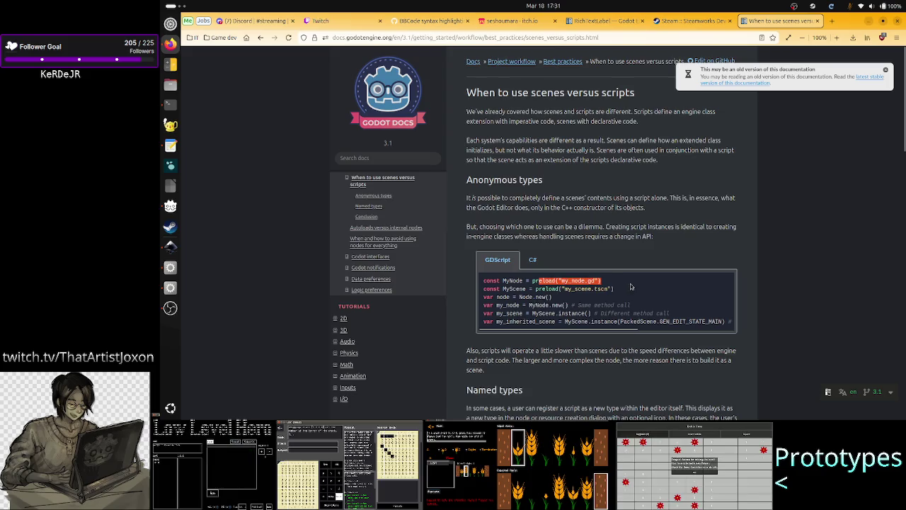
click(631, 287)
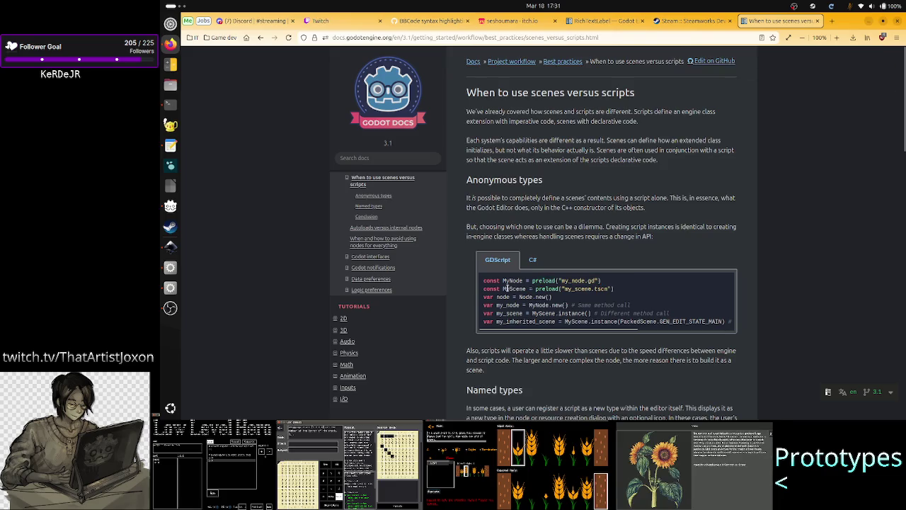
drag(497, 281, 619, 284)
click(618, 283)
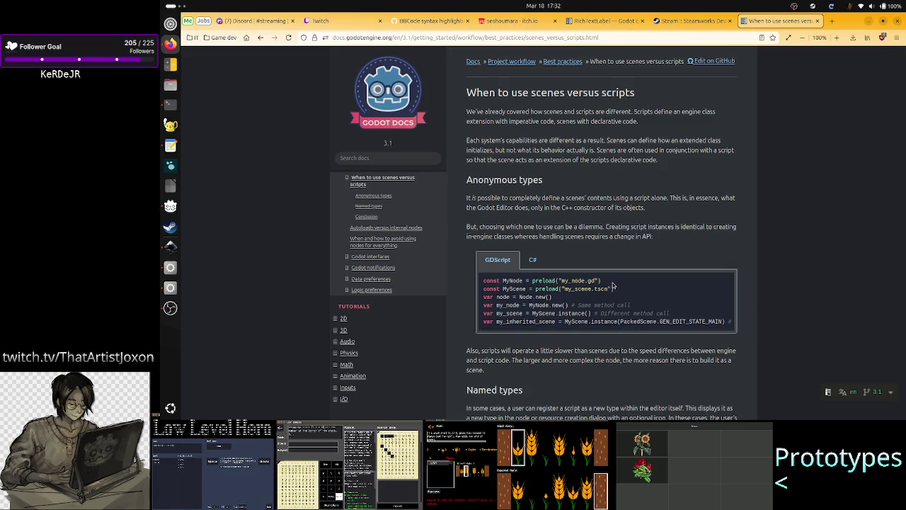
mouse_move(502, 298)
mouse_down()
mouse_move(556, 300)
mouse_move(484, 303)
mouse_up()
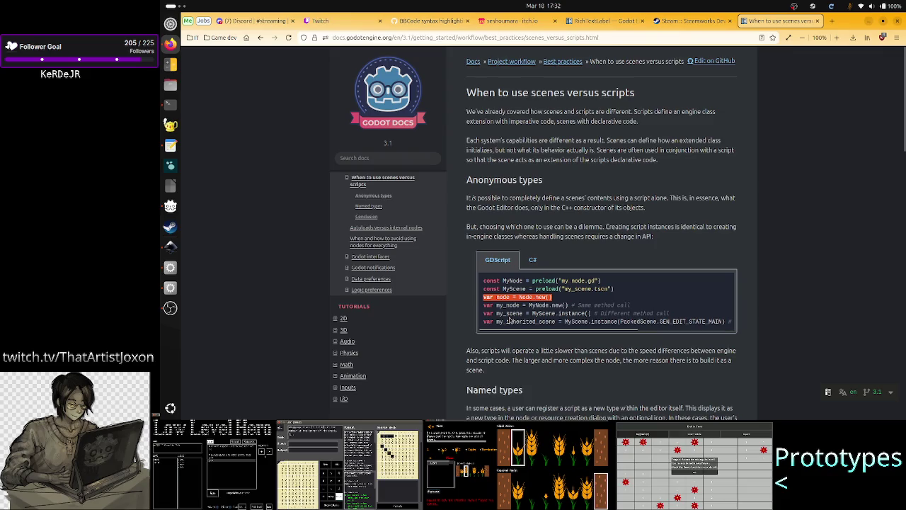
double_click(509, 315)
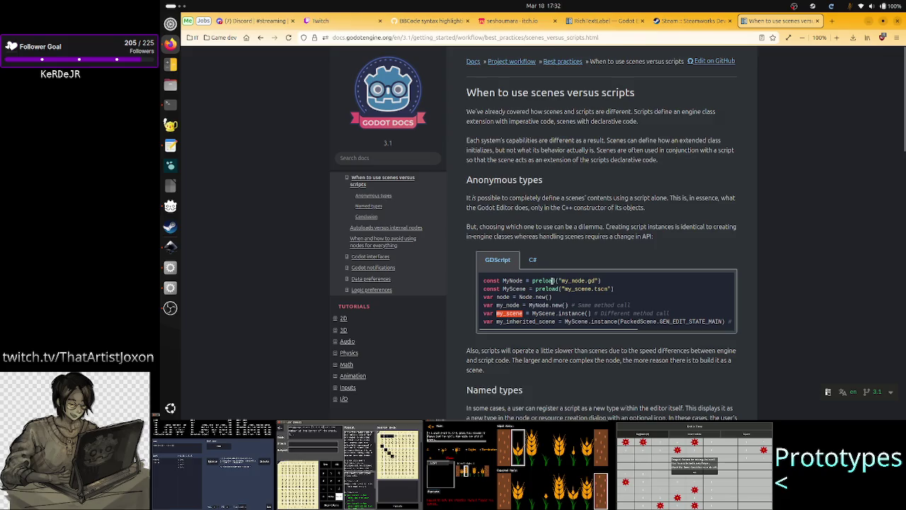
mouse_move(553, 296)
mouse_down()
mouse_move(488, 304)
mouse_move(532, 298)
mouse_up()
drag(585, 280, 620, 283)
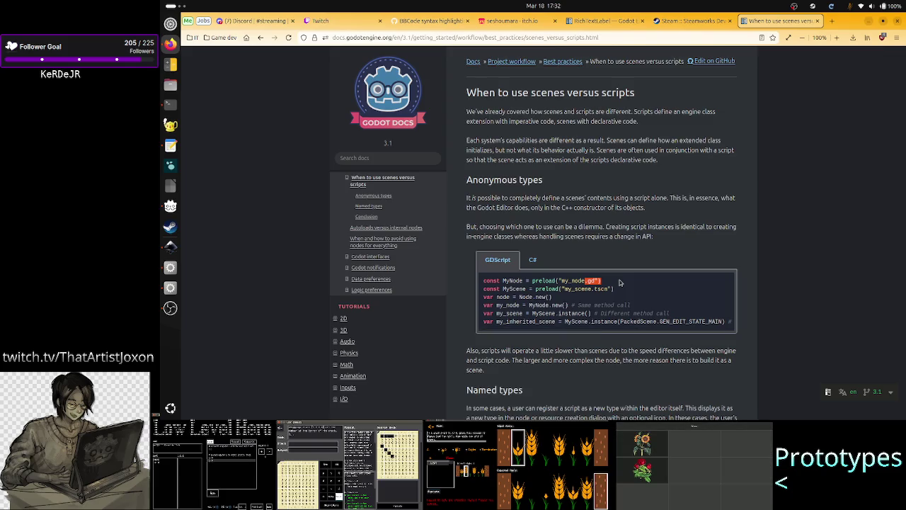
drag(536, 298, 566, 303)
click(566, 303)
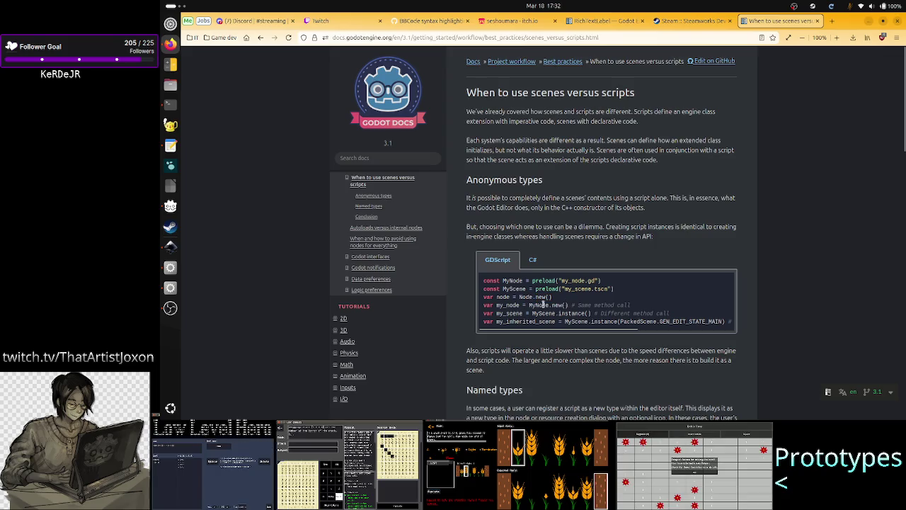
Step: Study the example's .tscn preload and MyScene.instance() call, then return to Godot
drag(582, 289, 614, 289)
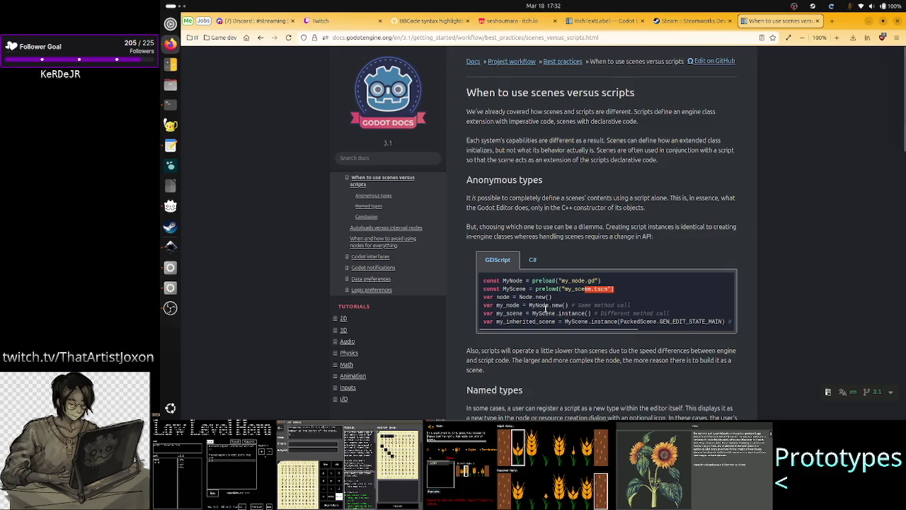
drag(567, 313, 612, 313)
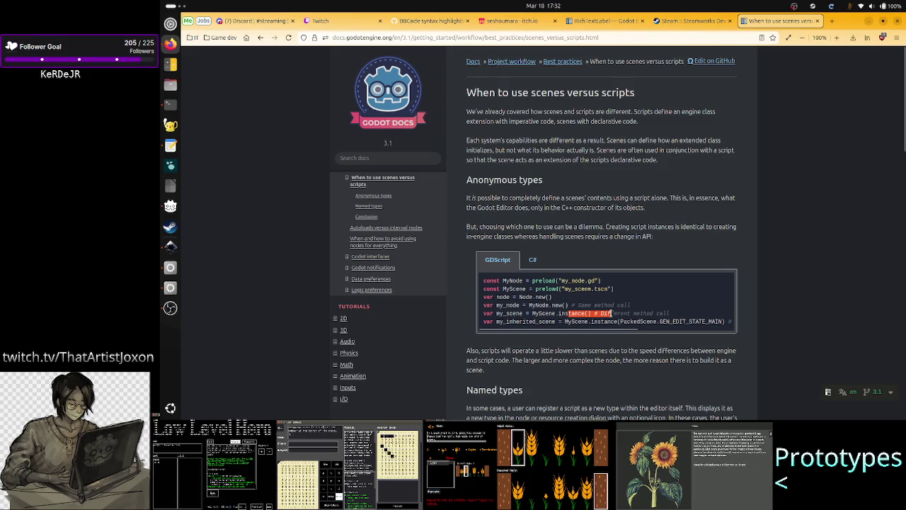
scroll(589, 330, right, 2)
scroll(587, 325, left, 2)
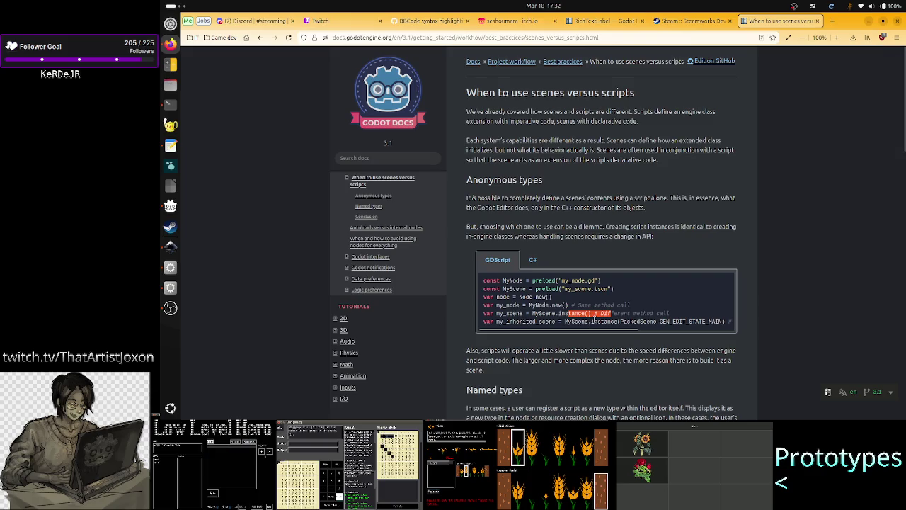
double_click(577, 322)
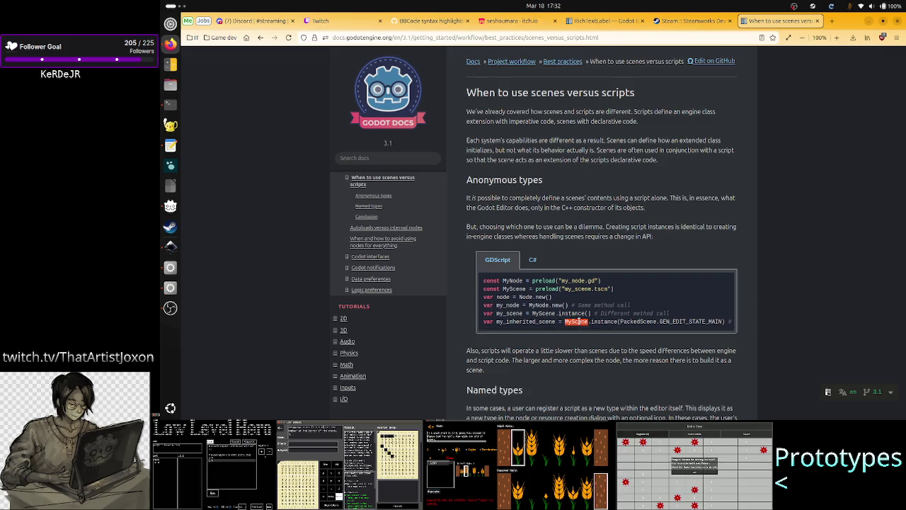
double_click(604, 322)
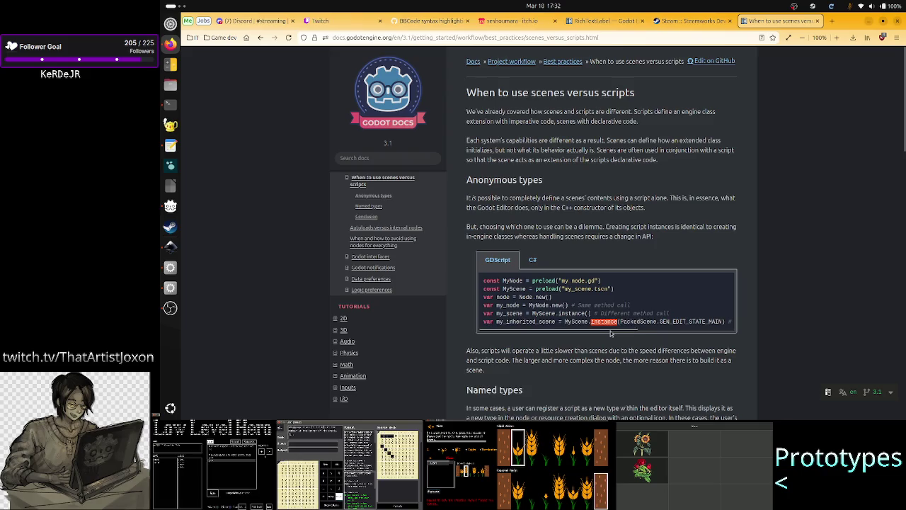
mouse_move(612, 329)
mouse_down()
mouse_move(712, 328)
mouse_move(559, 328)
mouse_move(715, 331)
mouse_move(593, 340)
mouse_up()
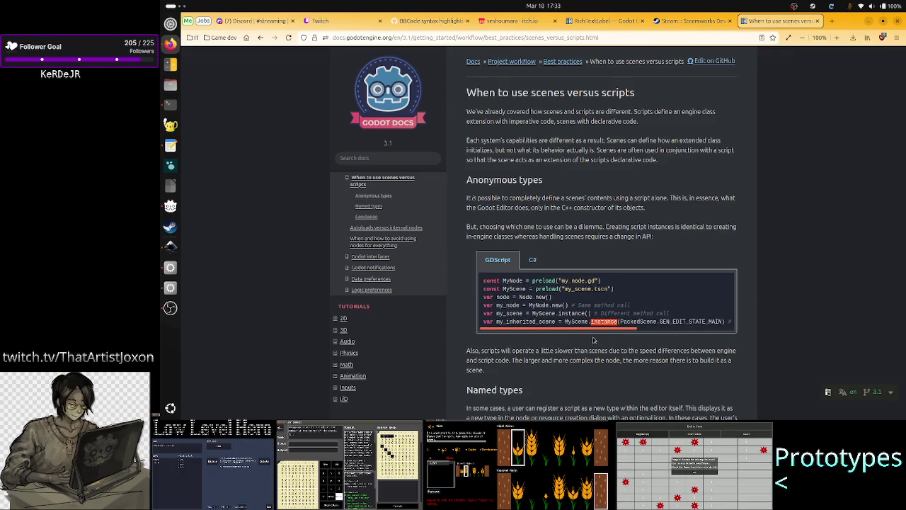
mouse_move(594, 340)
mouse_down()
mouse_move(698, 331)
mouse_move(597, 335)
mouse_move(719, 318)
mouse_move(564, 327)
mouse_up()
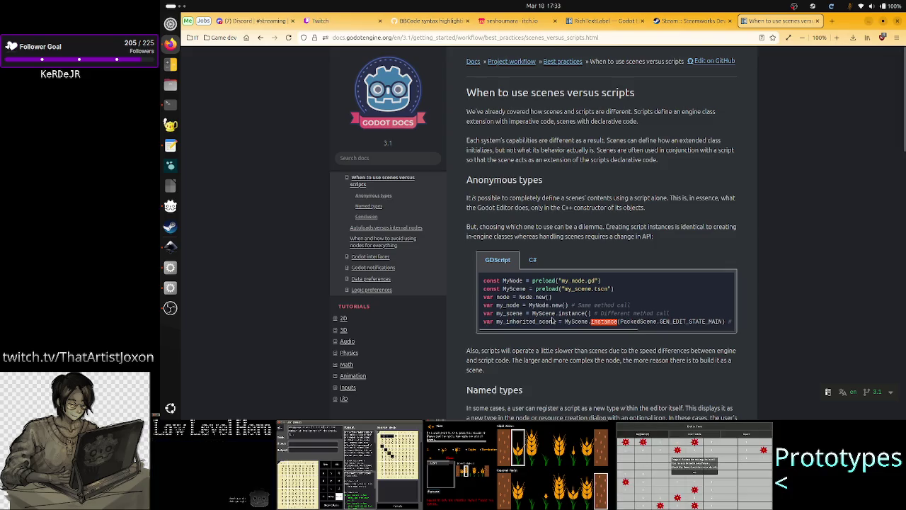
mouse_move(533, 314)
mouse_down()
mouse_move(566, 305)
mouse_move(590, 312)
mouse_up()
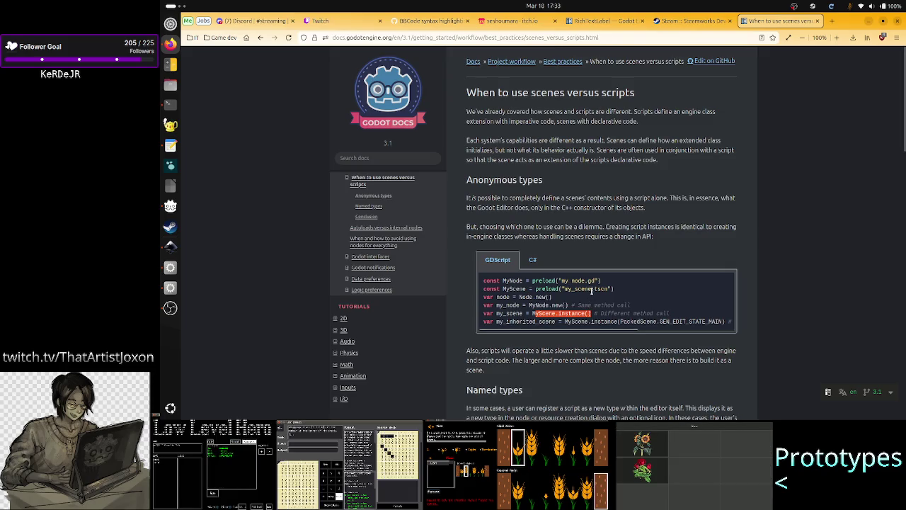
key(alt+Tab)
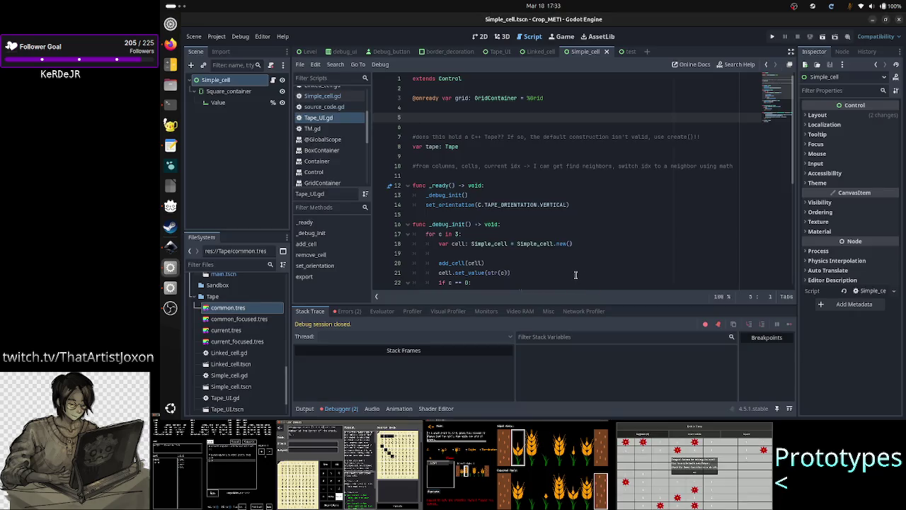
Step: Change line 18 of Tape_UI.gd to call Simple_cell.instance() instead of new()
scroll(575, 275, down, 1)
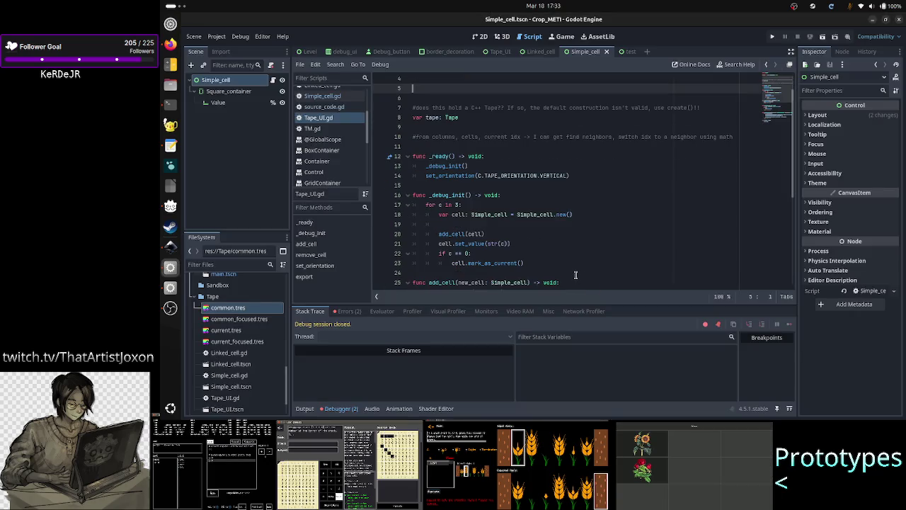
click(574, 215)
key(BackSpace)
key(BackSpace)
key(BackSpace)
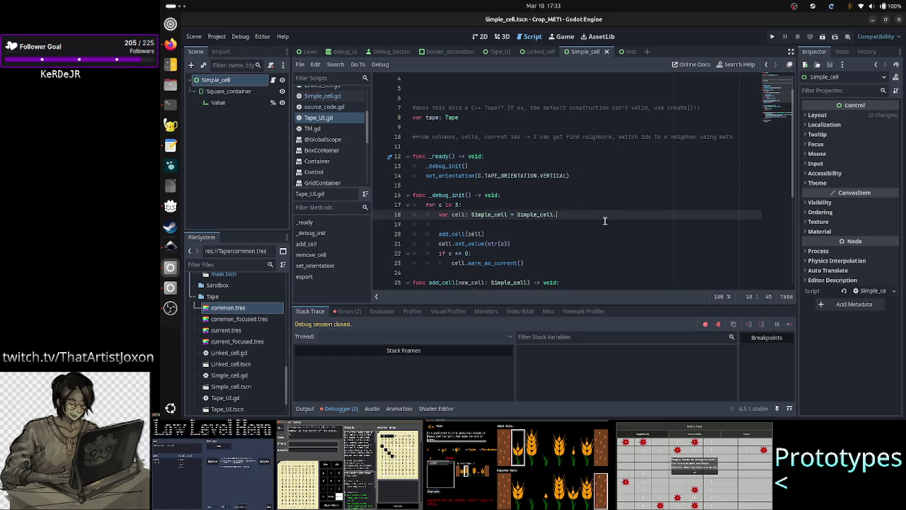
text(i)
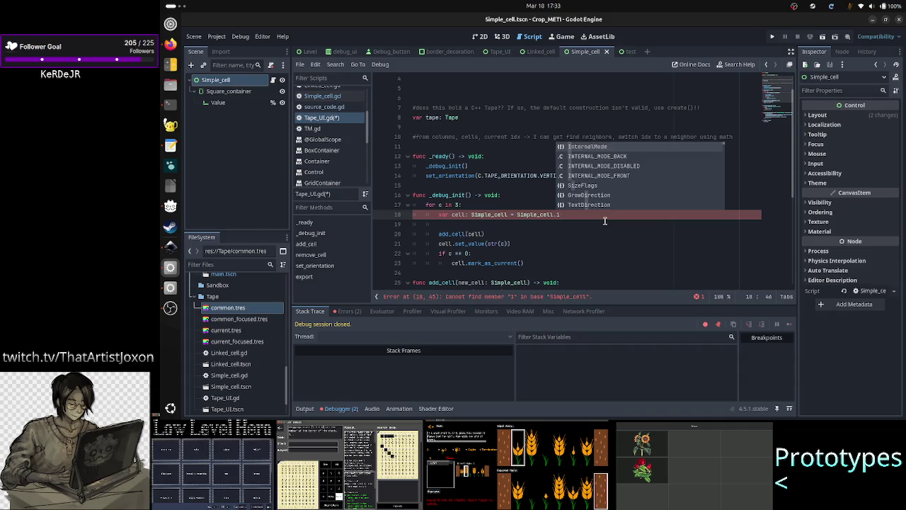
text(nst)
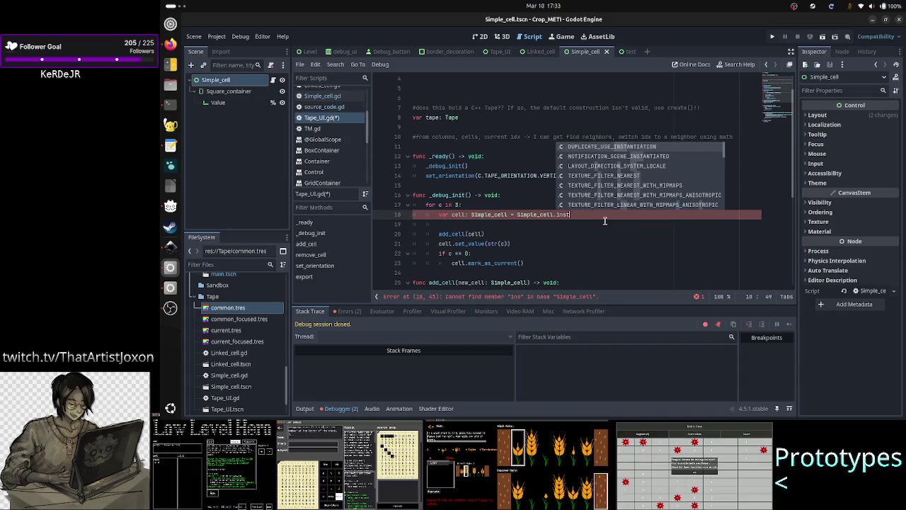
text(an)
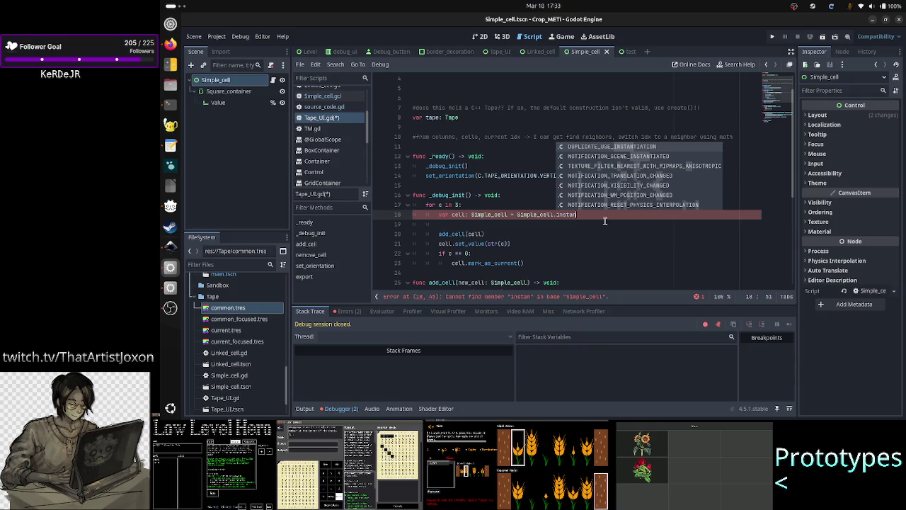
key(alt+Tab)
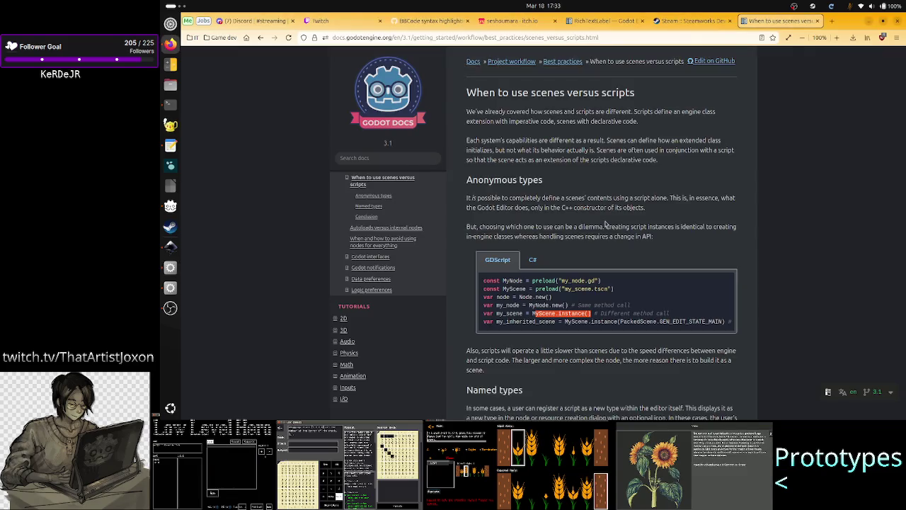
key(alt+Tab)
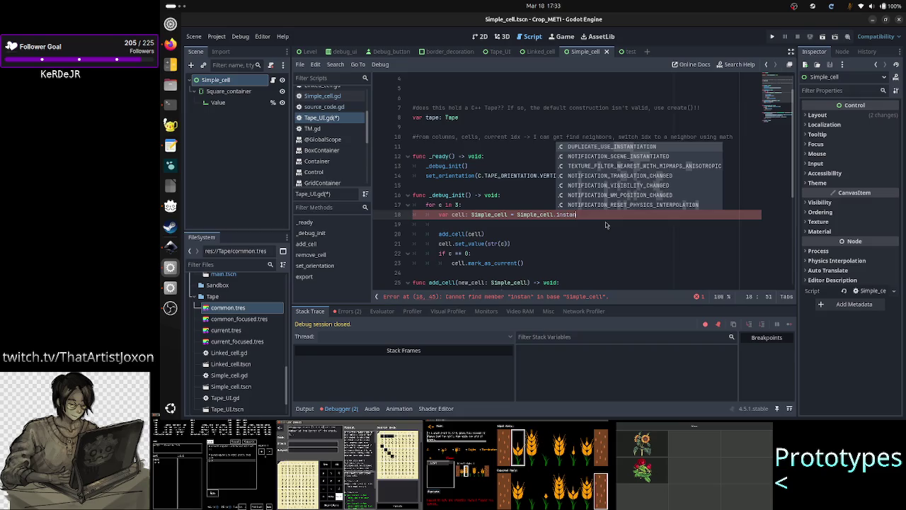
text(c)
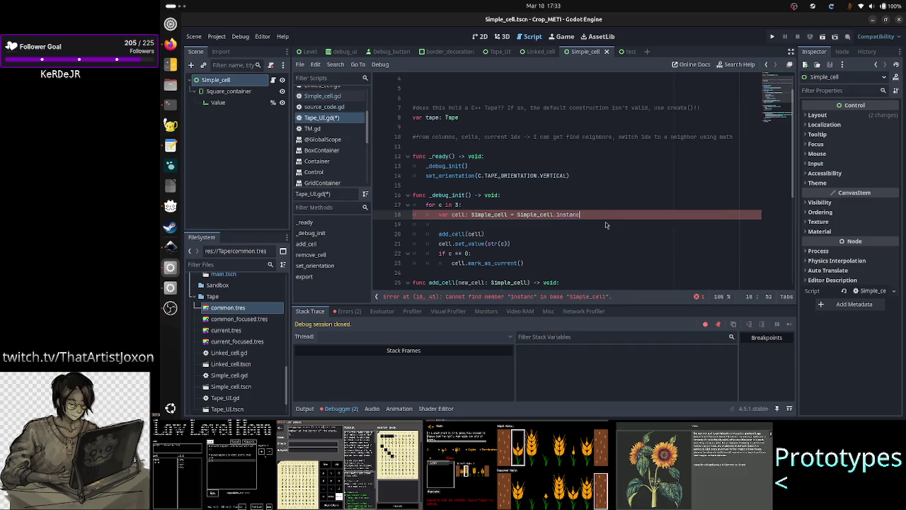
text(e())
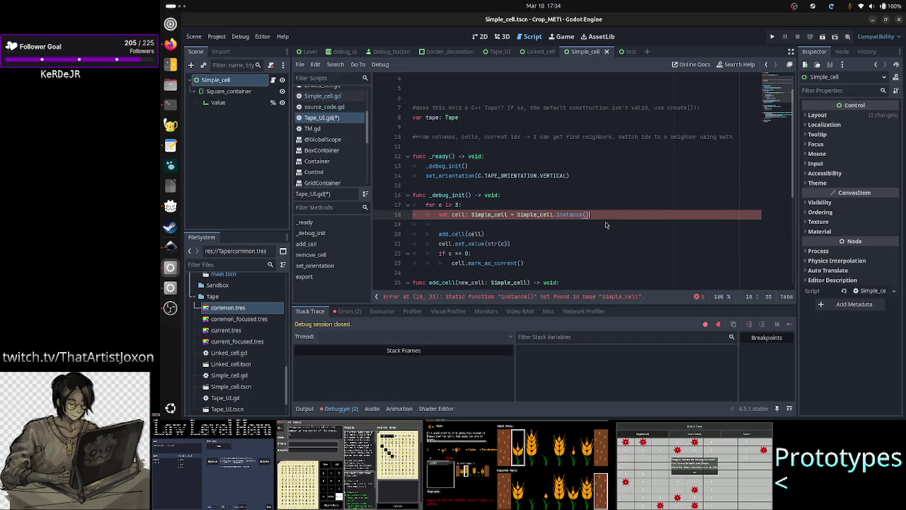
key(ctrl+Home)
key(Down)
key(Down)
key(Down)
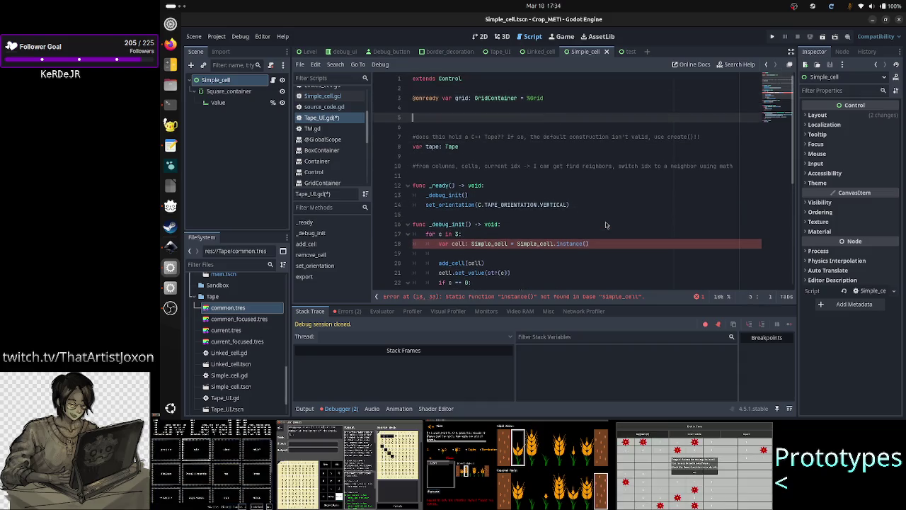
Step: Declare var Simple_cell = preload('res://Tape/Simple_cell.tscn') on line 5 of Tape_UI.gd
text(var )
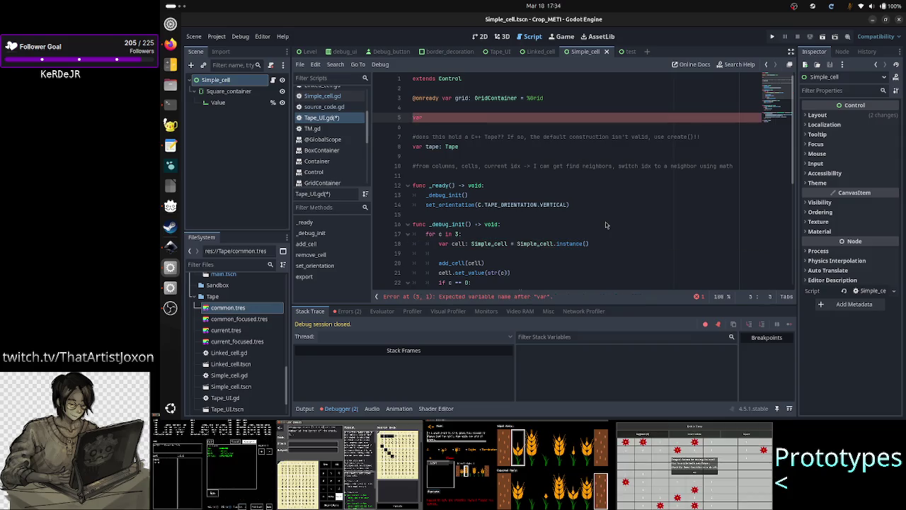
text(Simpl)
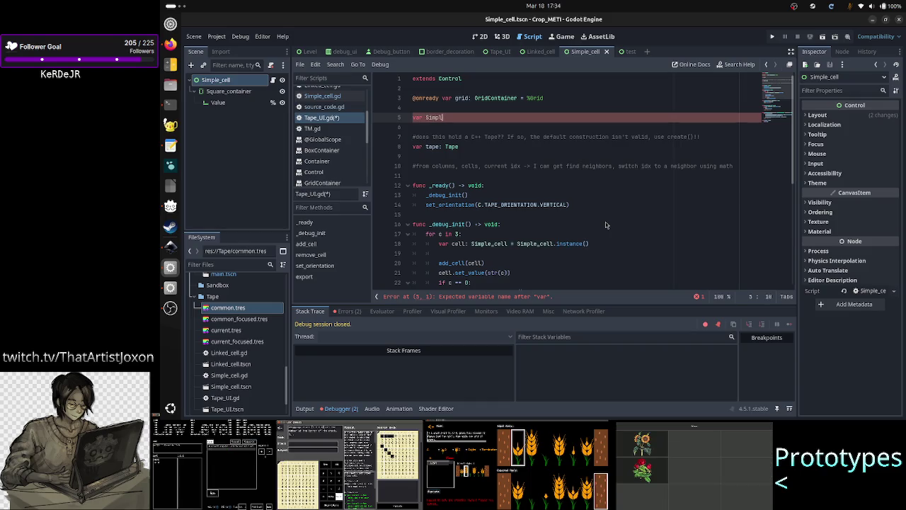
text(e_cell)
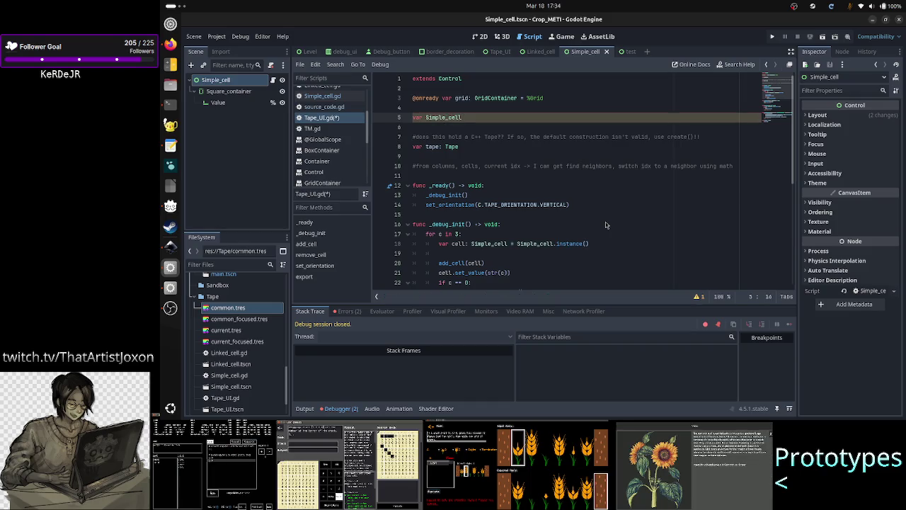
text( = )
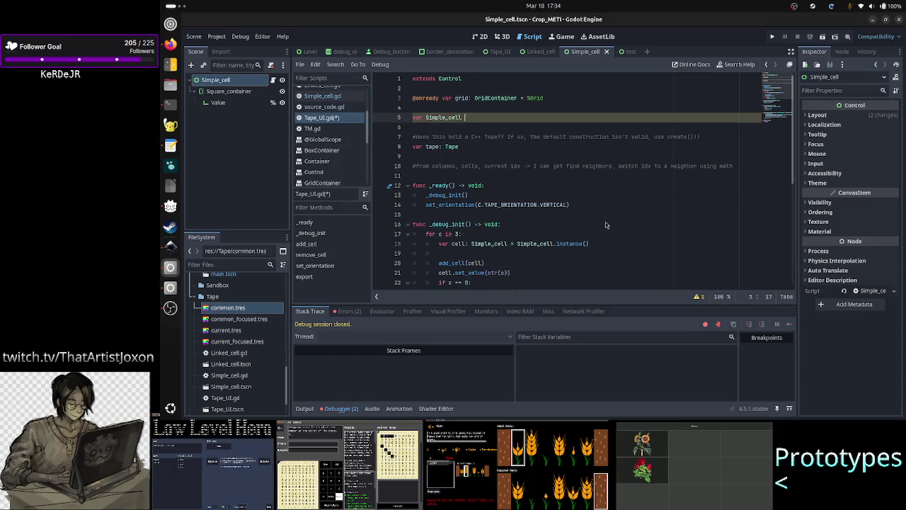
text(preload)
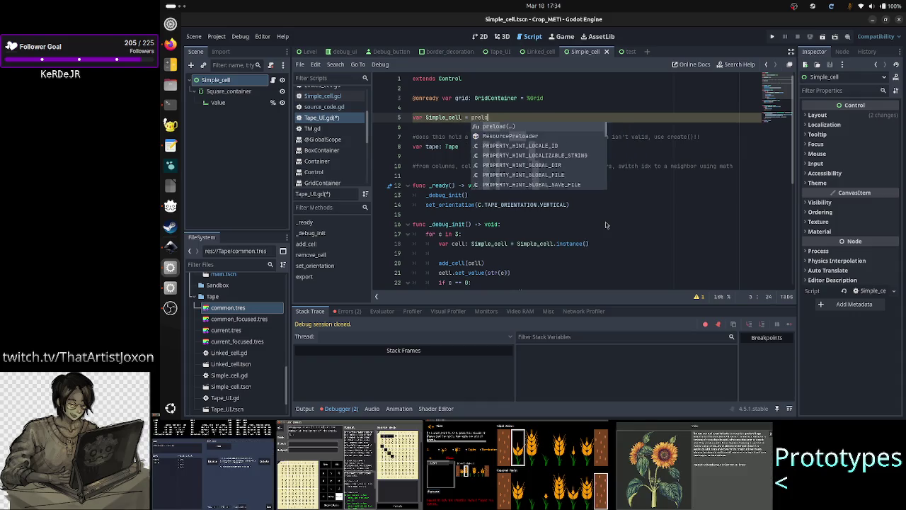
key(Return)
key(BackSpace)
text((S)
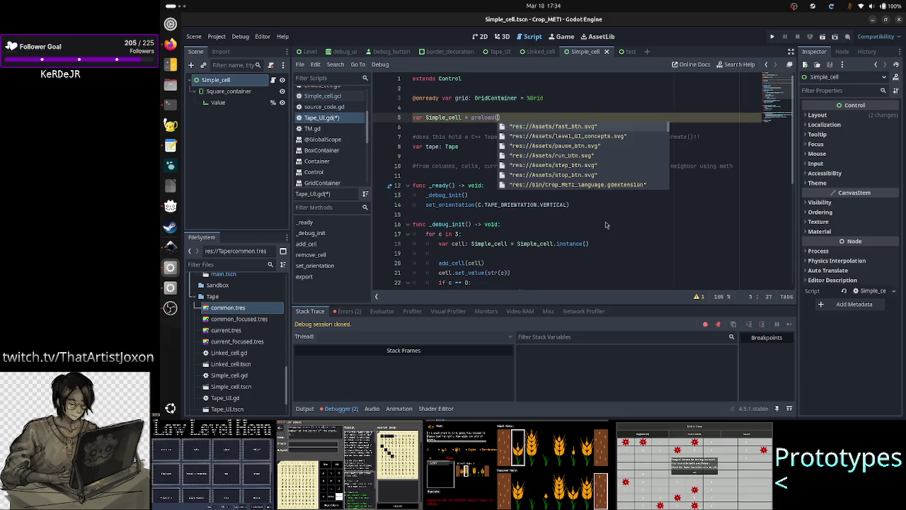
text(imple)
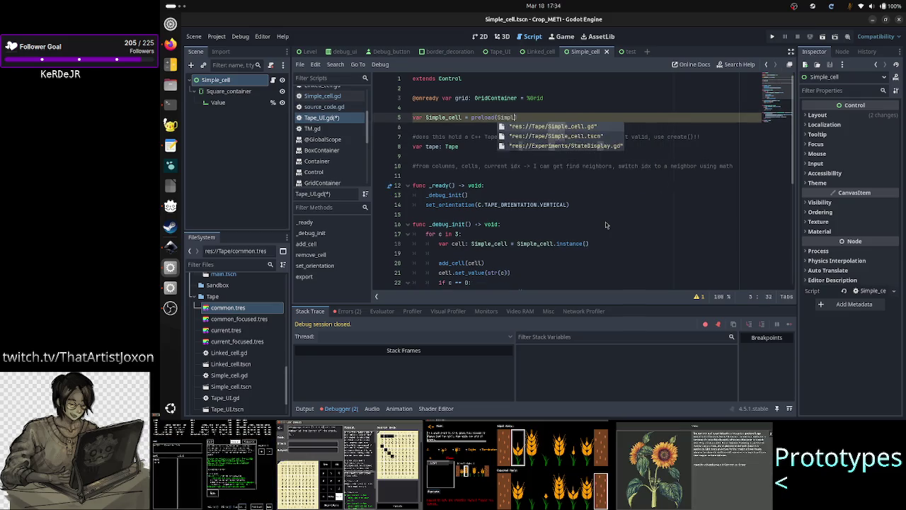
key(Down)
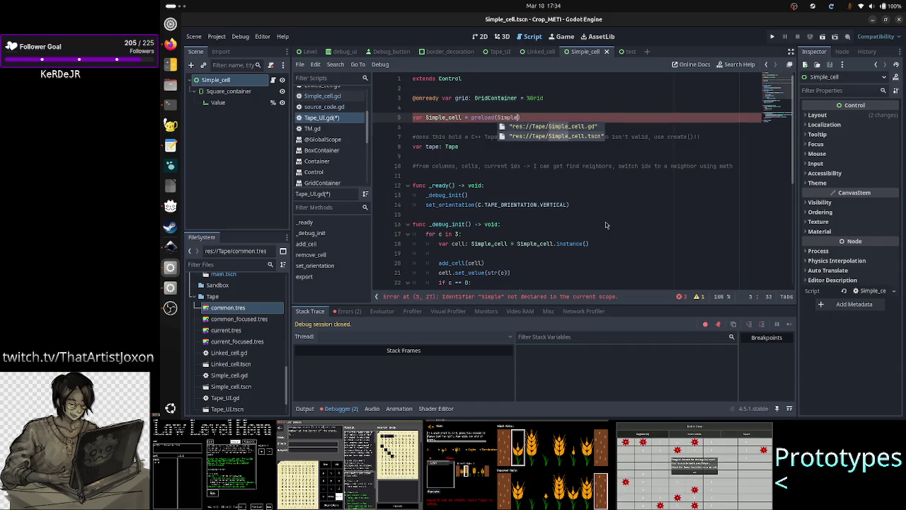
key(Return)
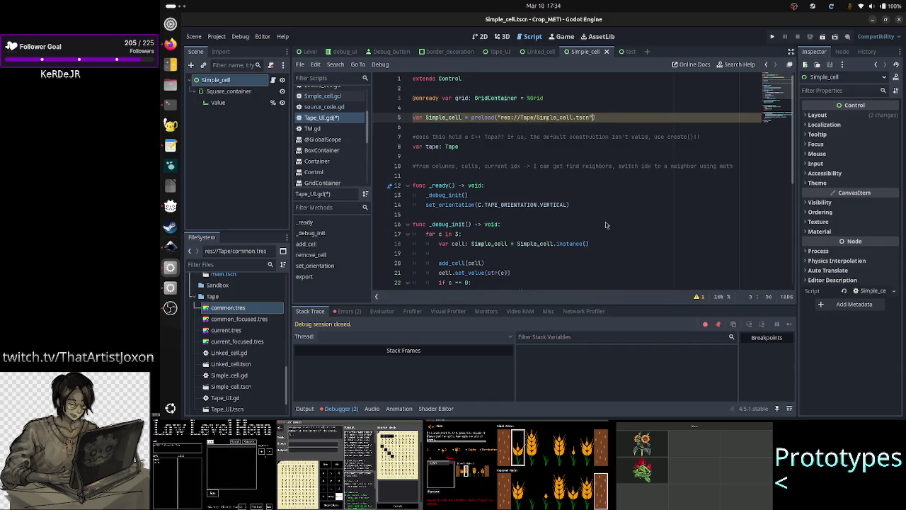
key(Down)
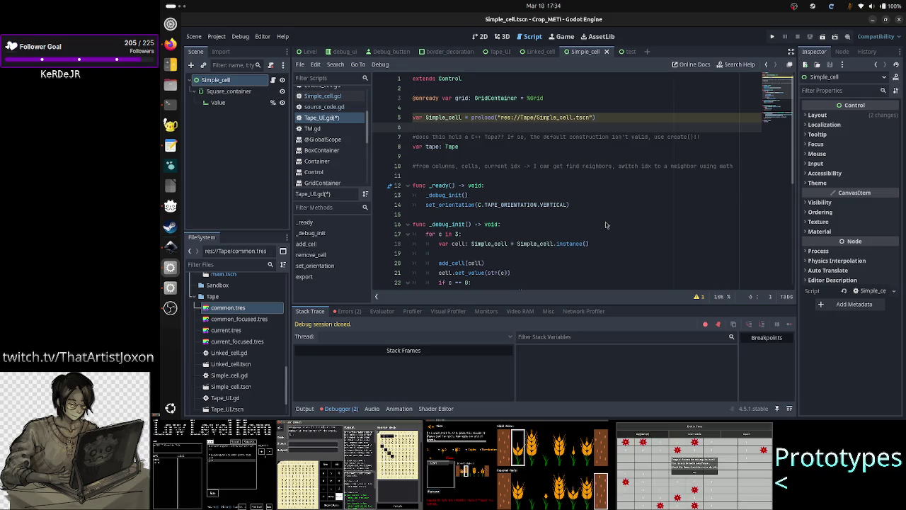
key(Down)
key(Down)
key(Down)
key(End)
key(Down)
key(Down)
key(Down)
key(End)
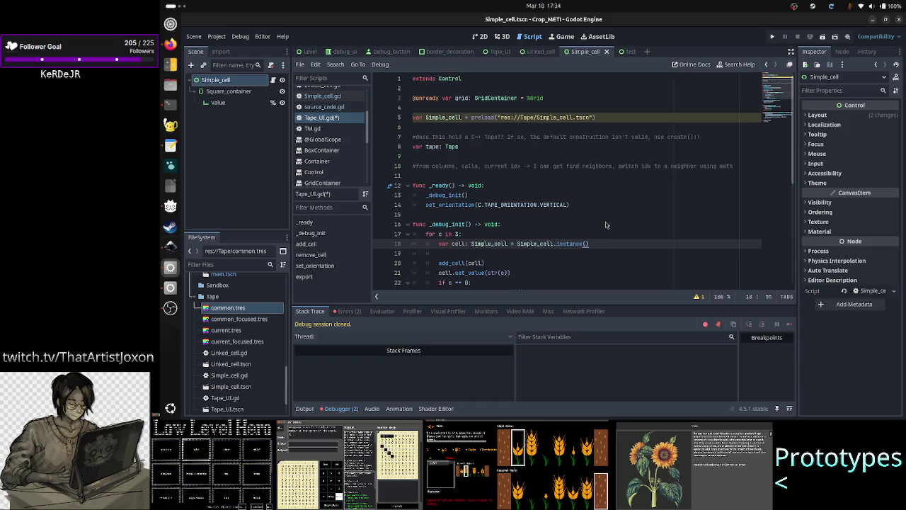
Step: Compare the shadowed-identifier warning with the class_name Simple_cell line in Simple_cell.gd
click(703, 300)
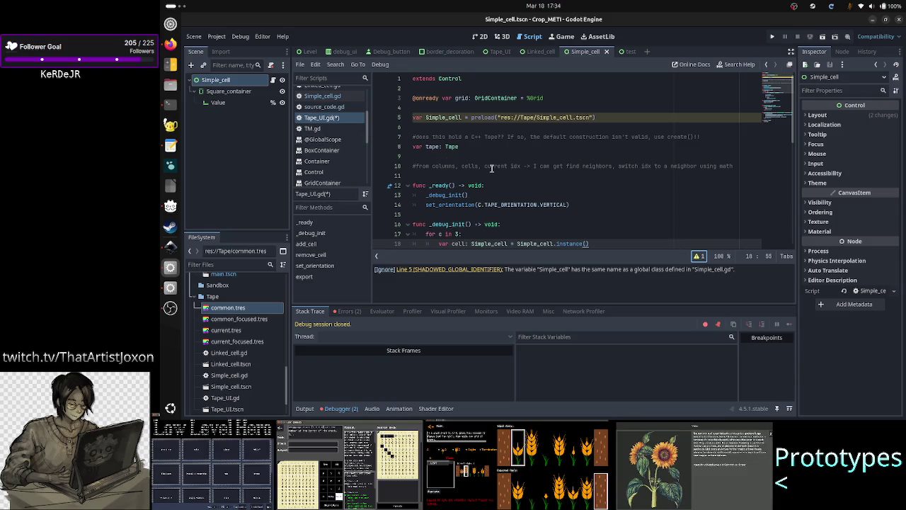
click(491, 166)
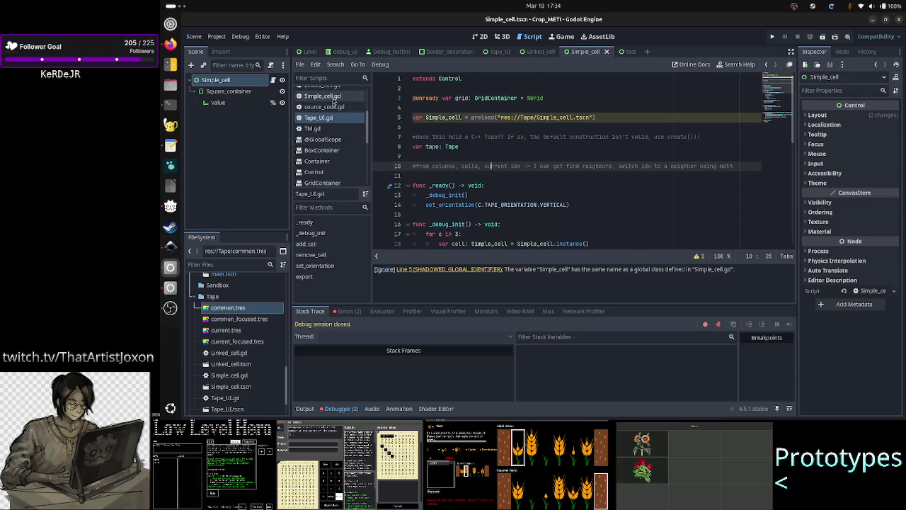
click(332, 97)
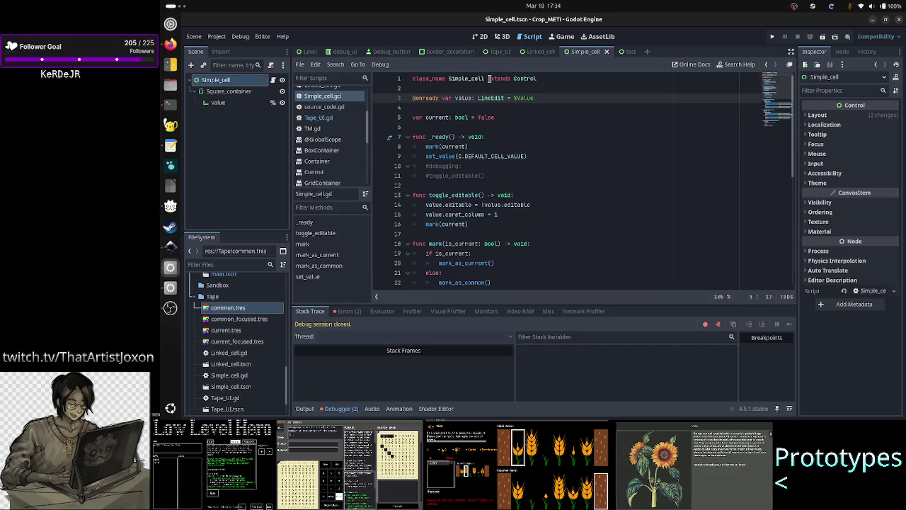
click(489, 79)
key(shift+Left)
key(shift+Left)
key(shift+Left)
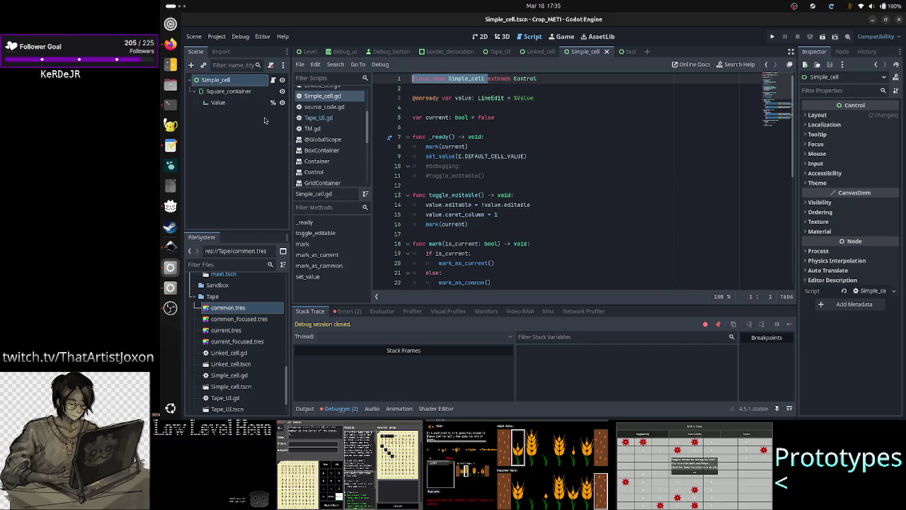
click(170, 44)
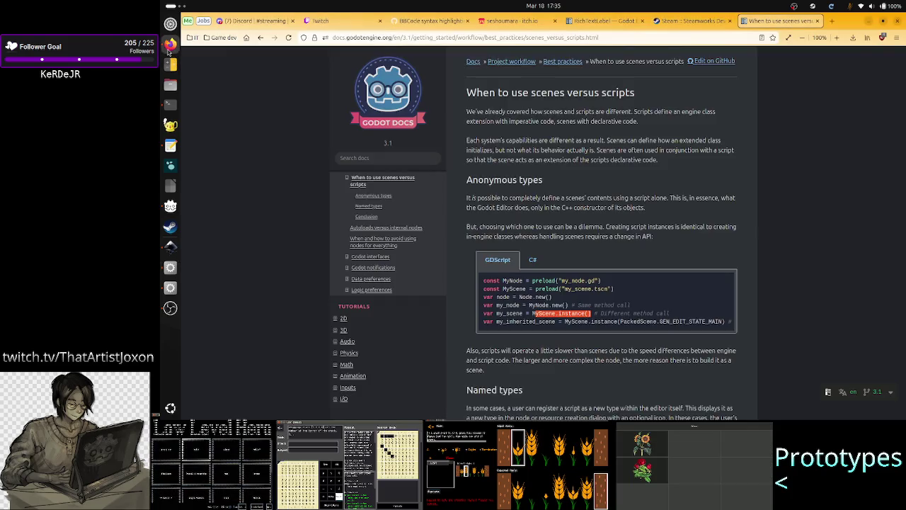
Step: In a new tab, start a Google query 'godot how to instance a scene'
click(832, 21)
click(499, 187)
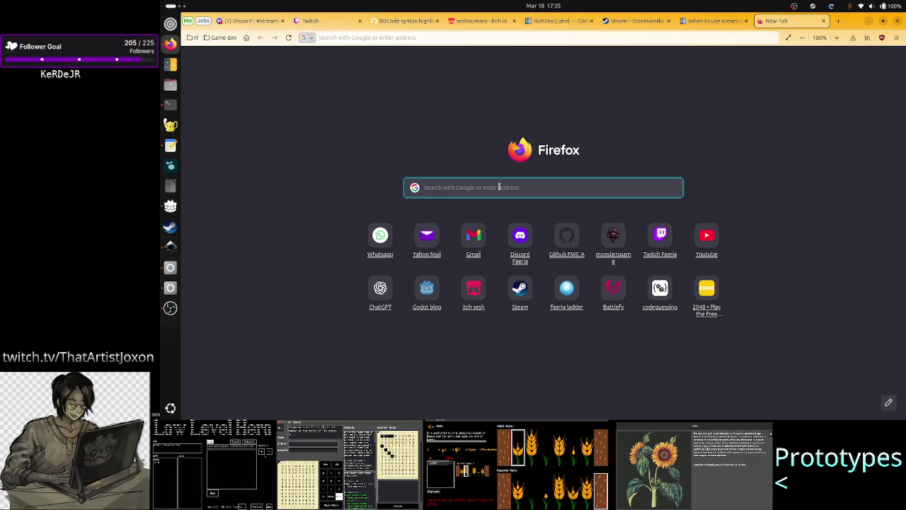
text(how)
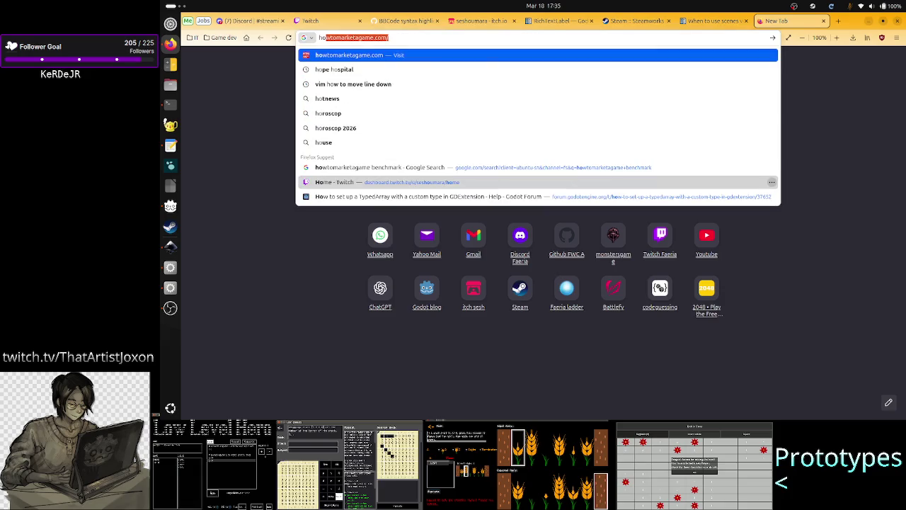
text( to)
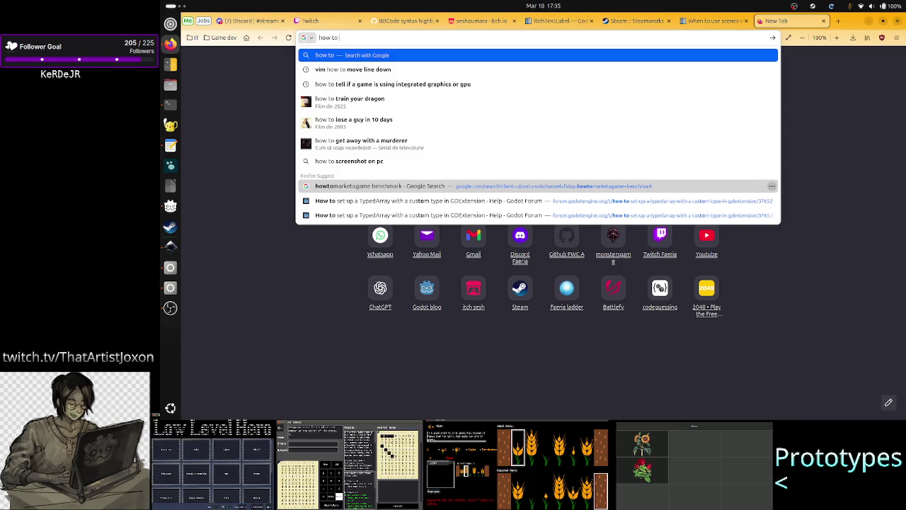
text(ins)
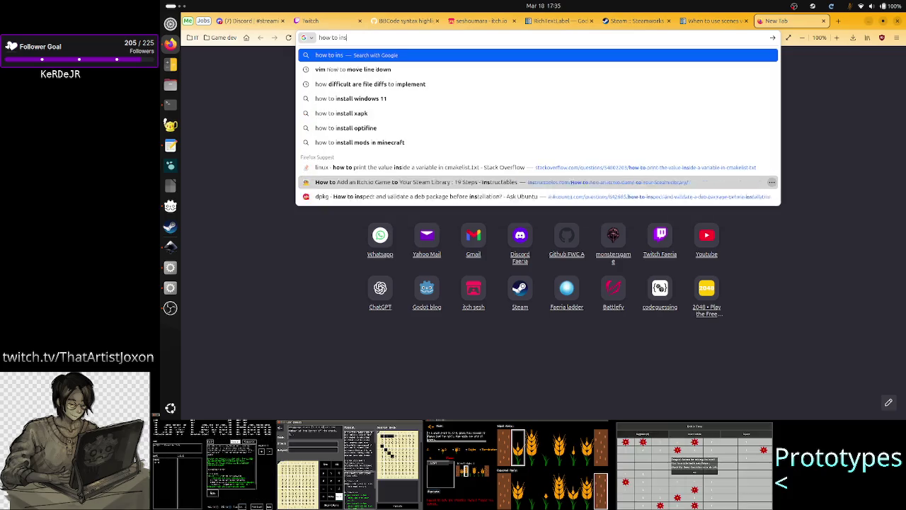
text(tance a scene t)
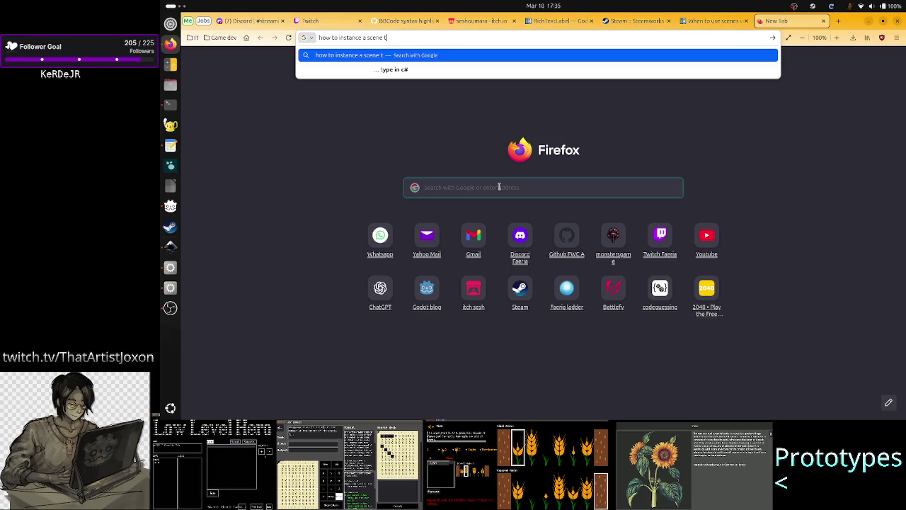
key(Home)
text(godot)
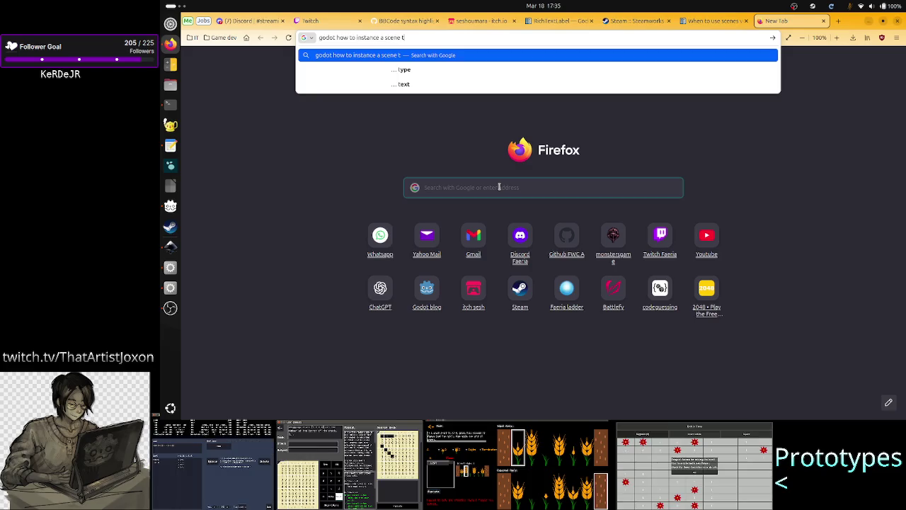
key(BackSpace)
text(which)
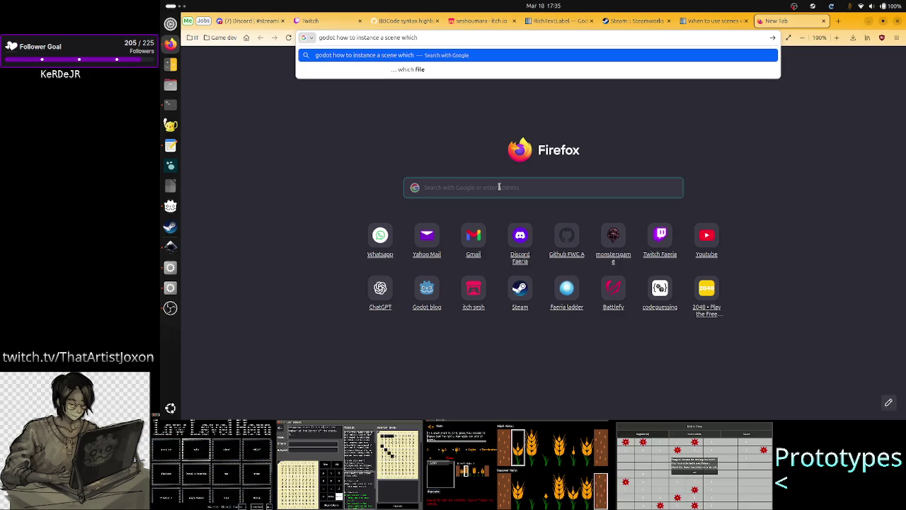
key(BackSpace)
key(BackSpace)
key(BackSpace)
key(BackSpace)
key(BackSpace)
Step: Extend the query to a root script whose classname matches the scene name, search, and open the Reddit thread
text(in)
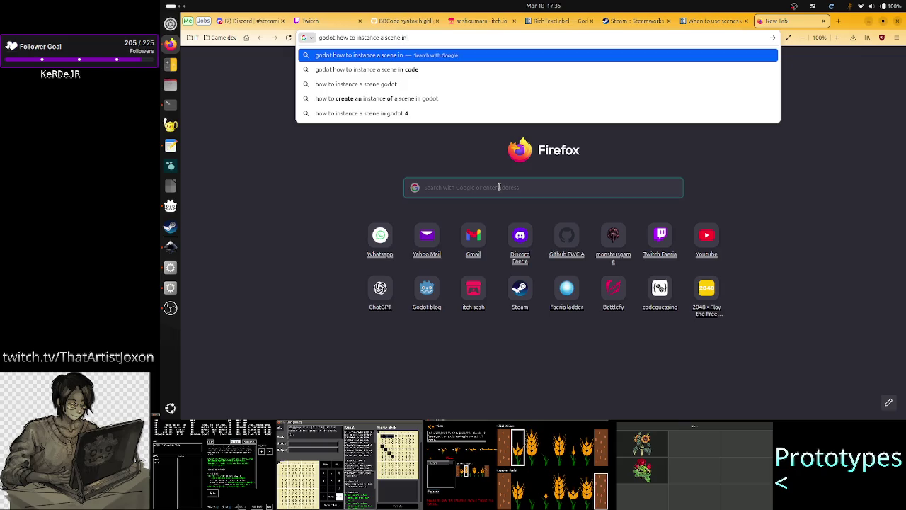
text( which the roo)
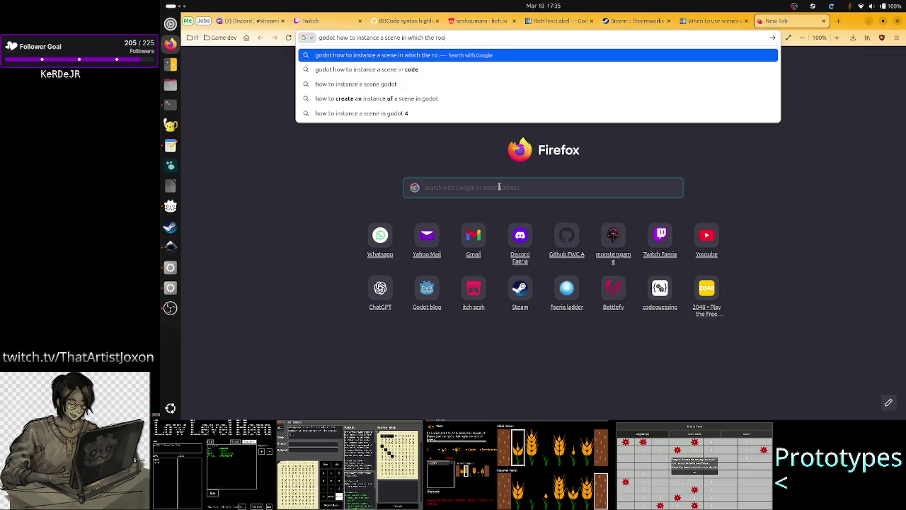
text(t node has a)
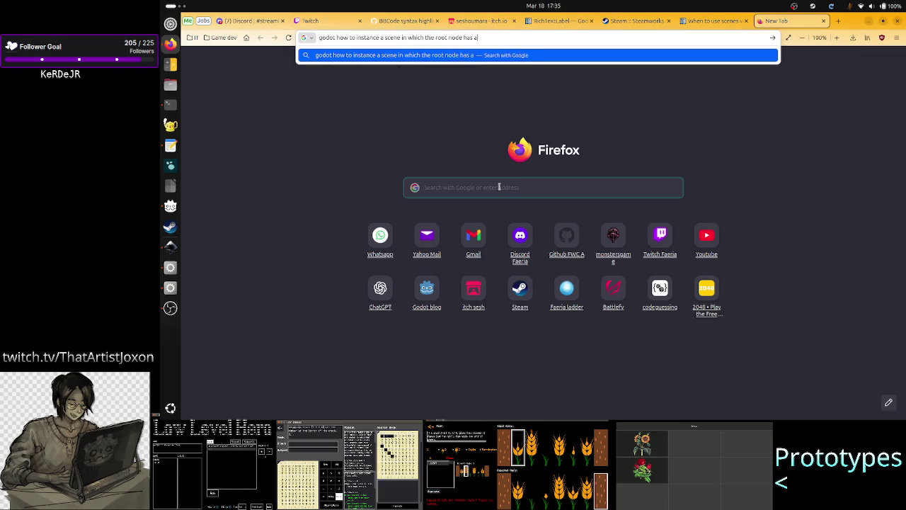
text( script attack)
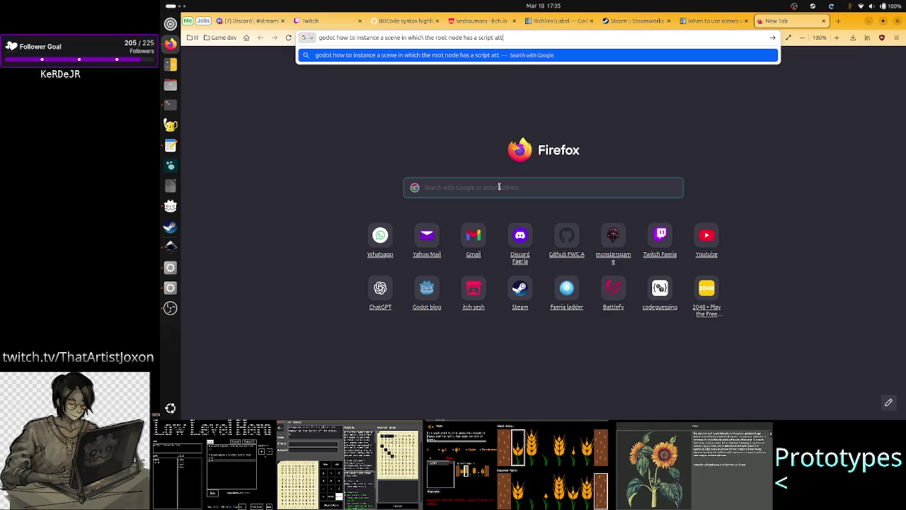
key(BackSpace)
text(hed)
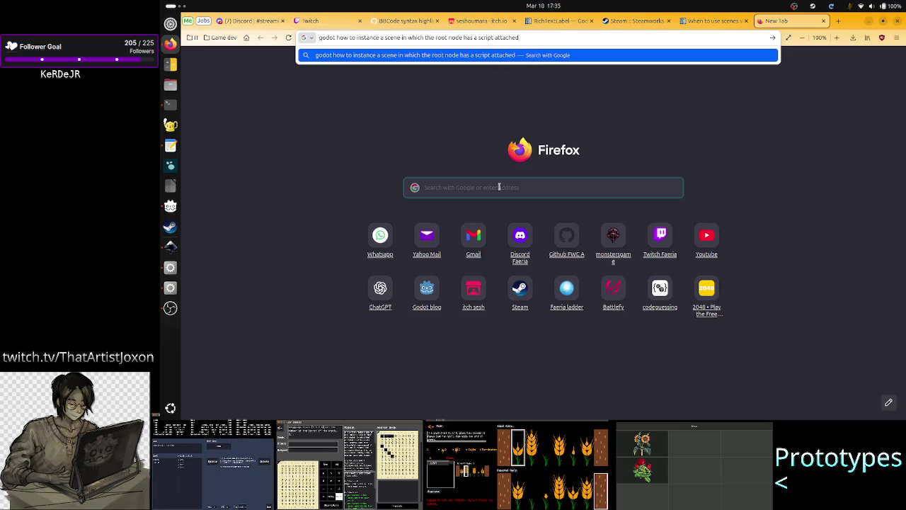
text( that defines )
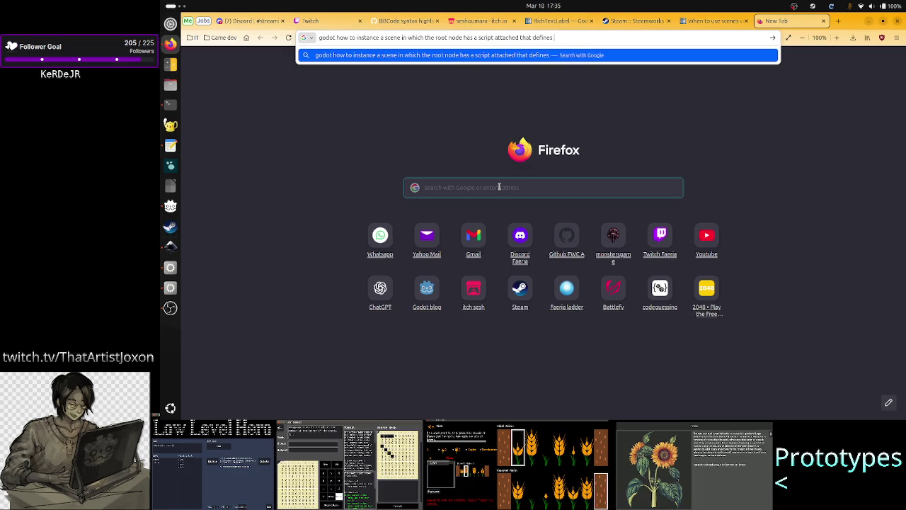
text(a classname si)
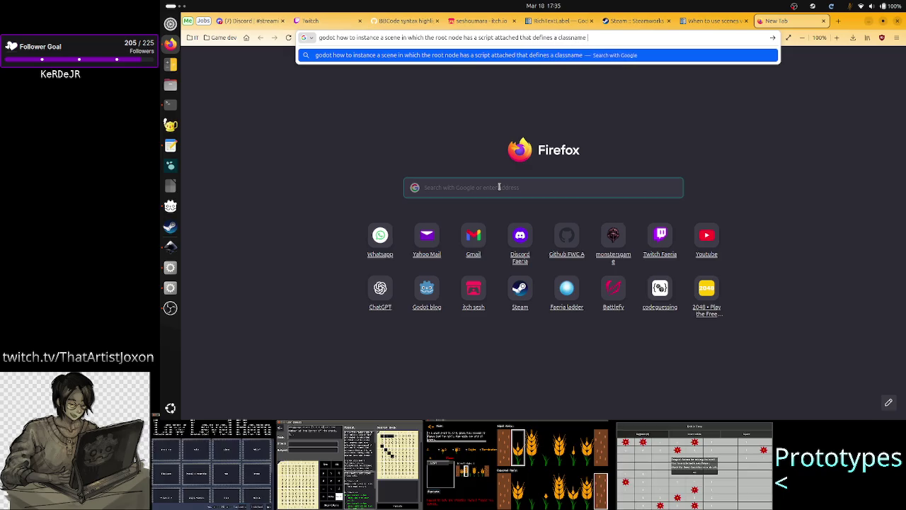
key(BackSpace)
key(BackSpace)
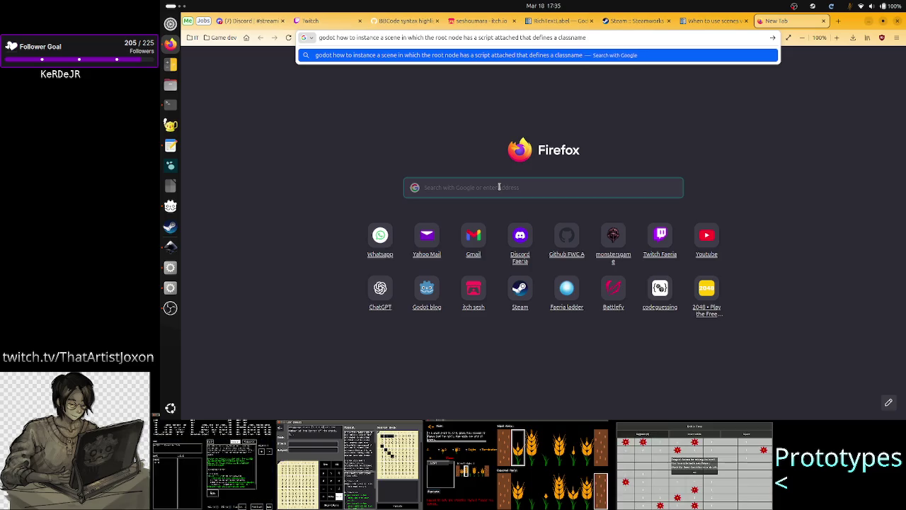
text( ide)
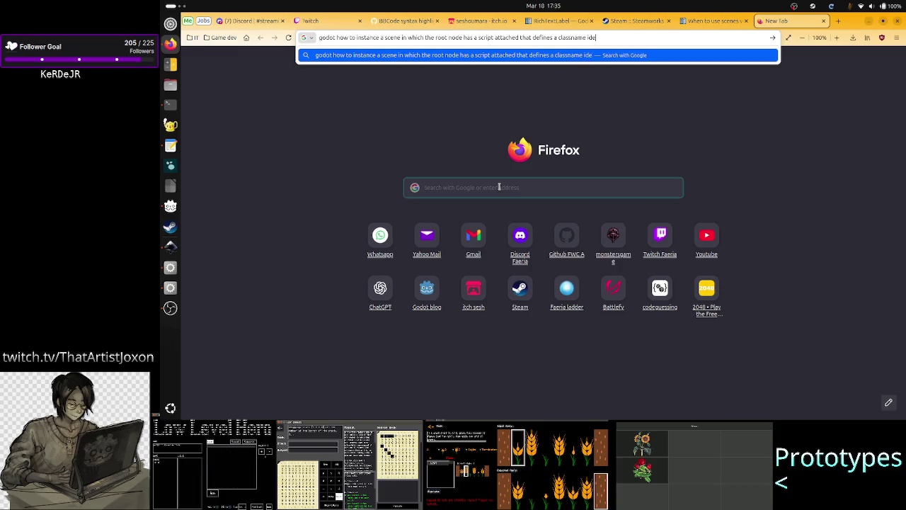
text(ntical with)
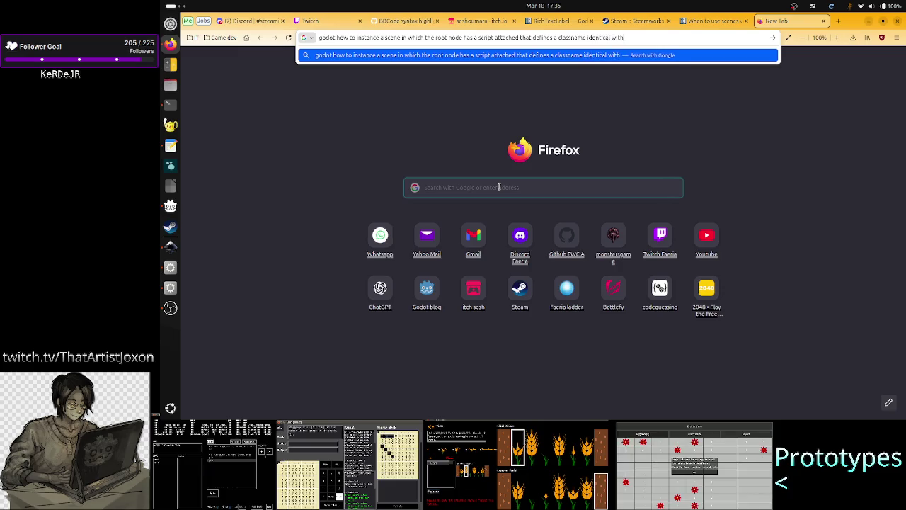
text( the scene name)
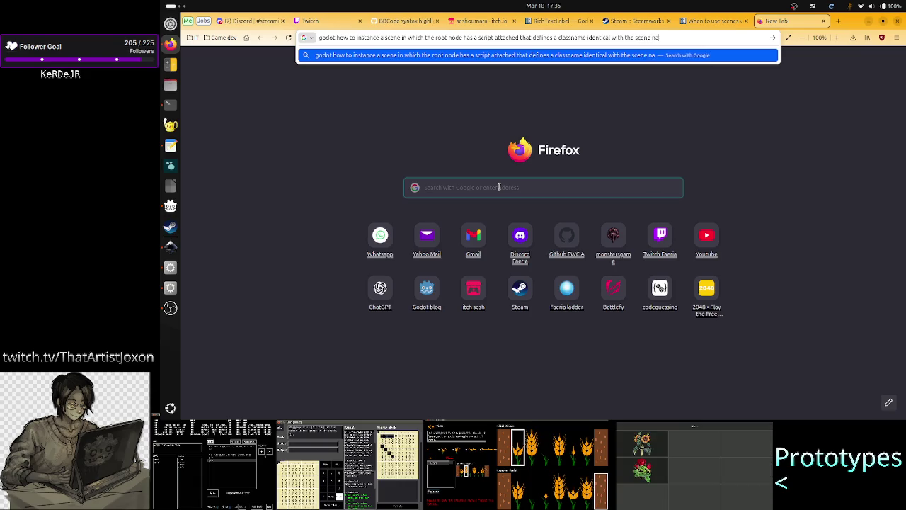
key(Return)
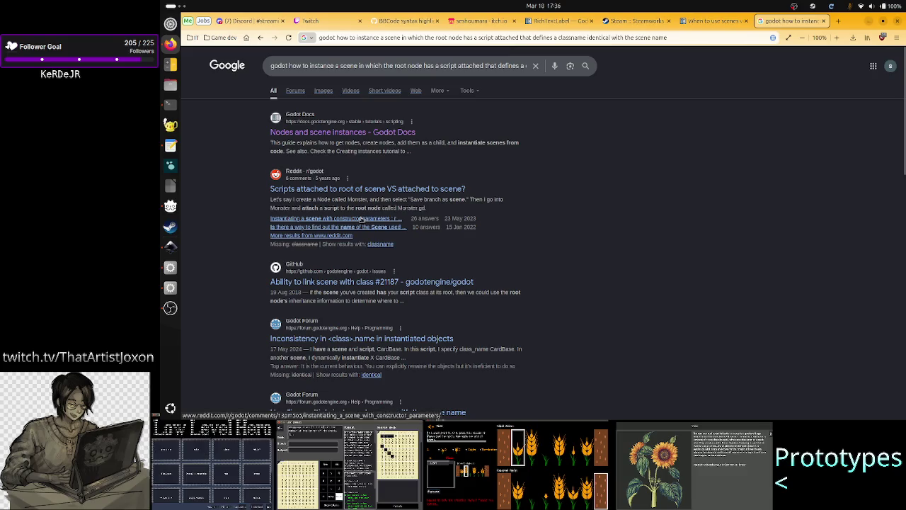
click(361, 219)
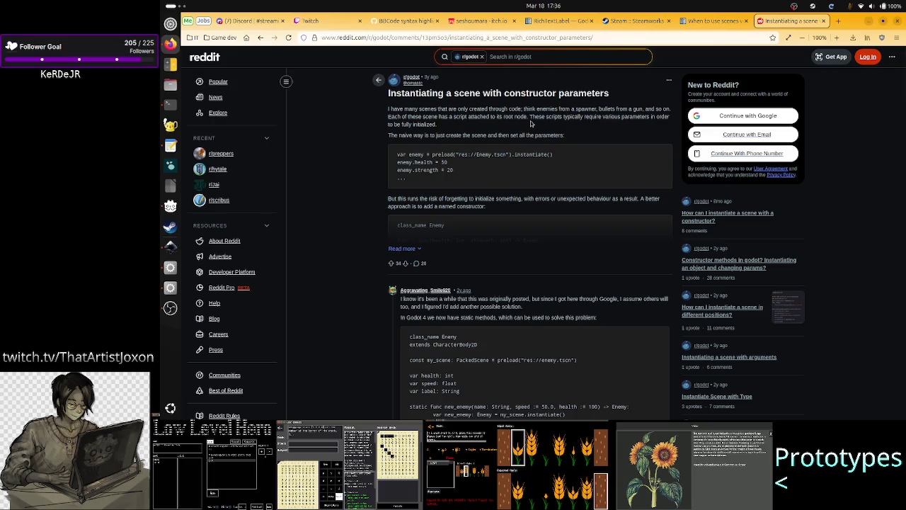
drag(433, 155, 546, 154)
click(548, 153)
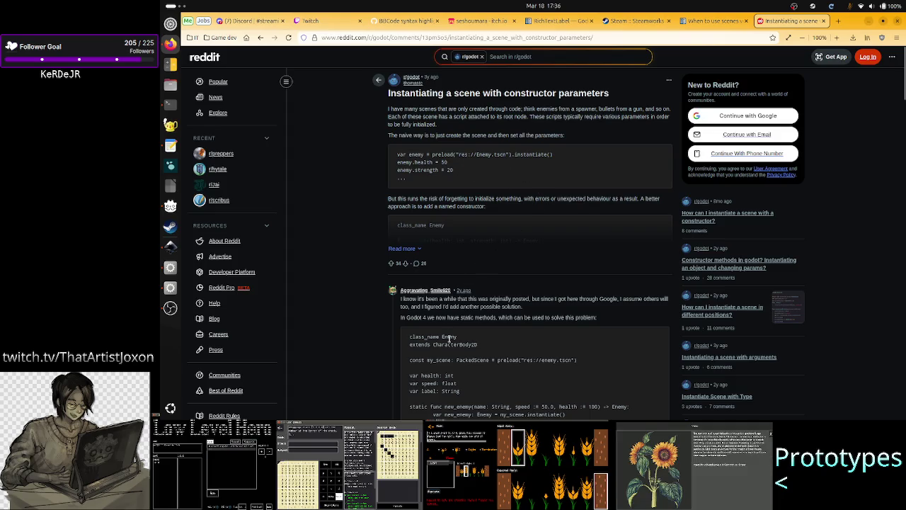
scroll(450, 304, down, 3)
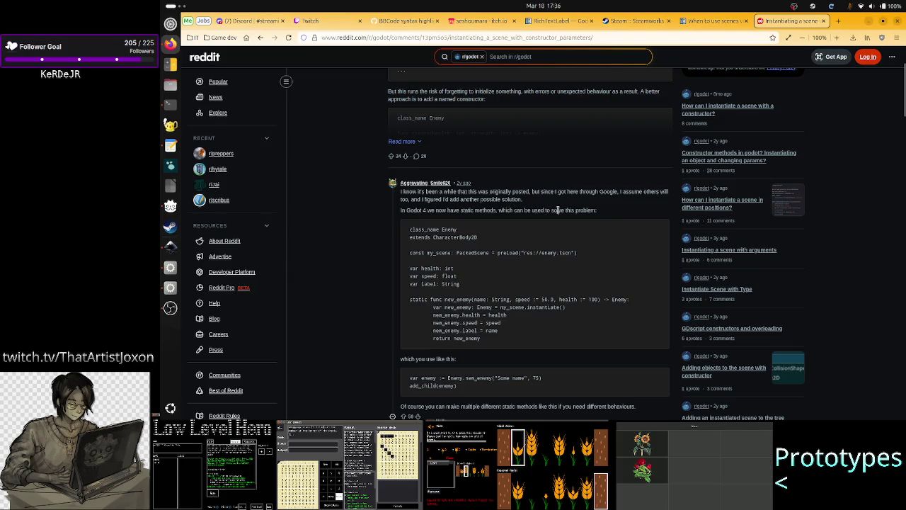
drag(585, 210, 445, 209)
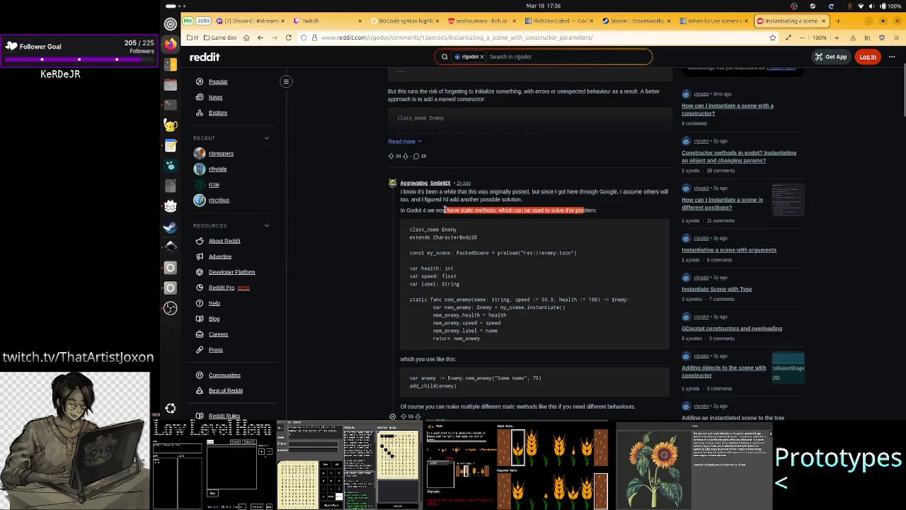
click(453, 275)
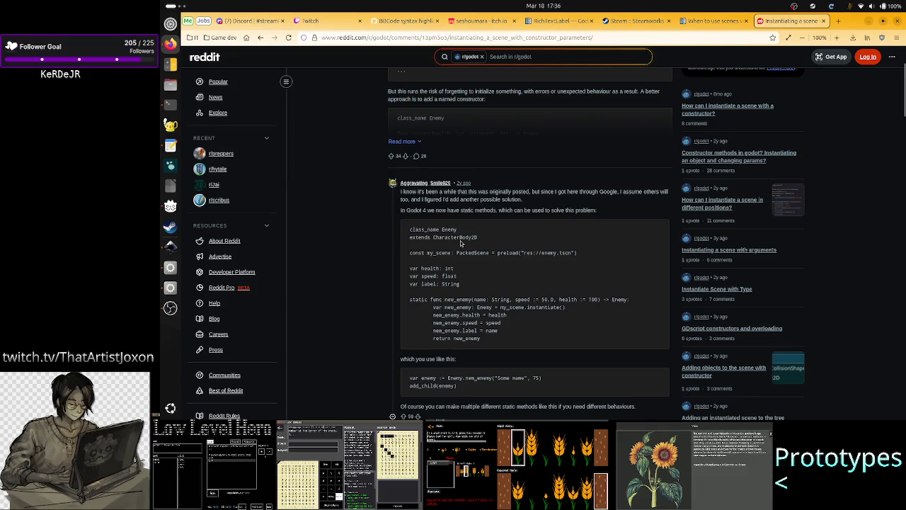
drag(463, 233, 411, 231)
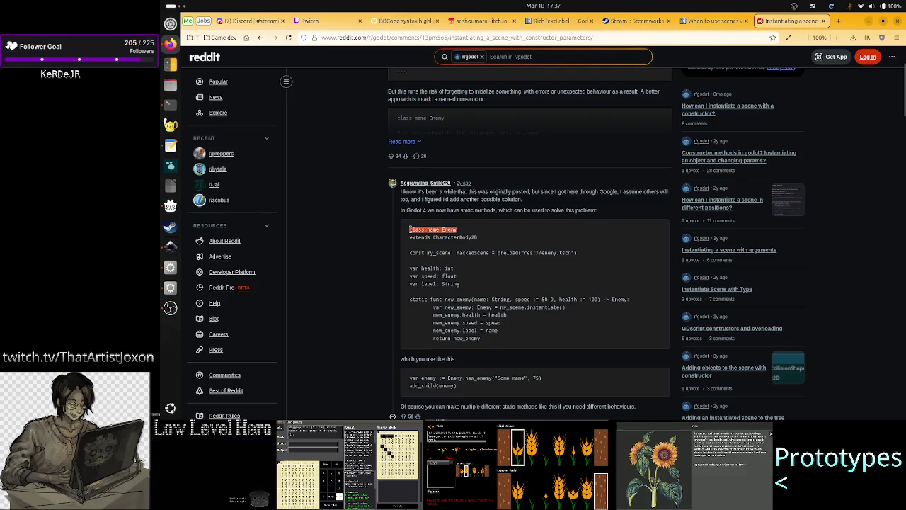
click(466, 235)
drag(461, 234, 409, 232)
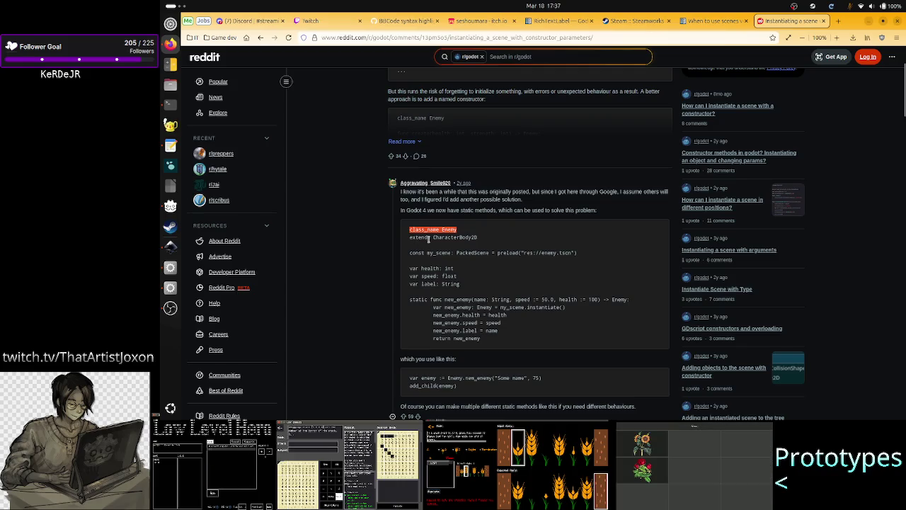
drag(434, 237, 481, 239)
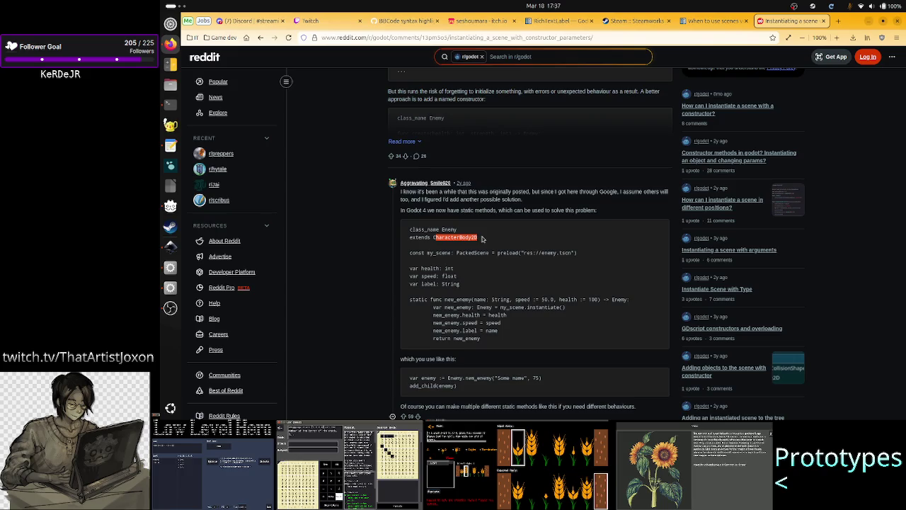
click(482, 238)
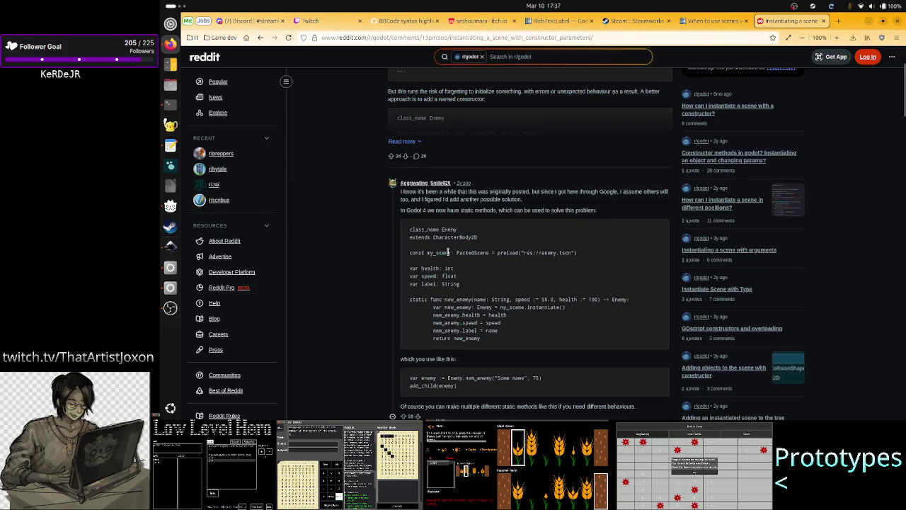
drag(499, 253, 578, 254)
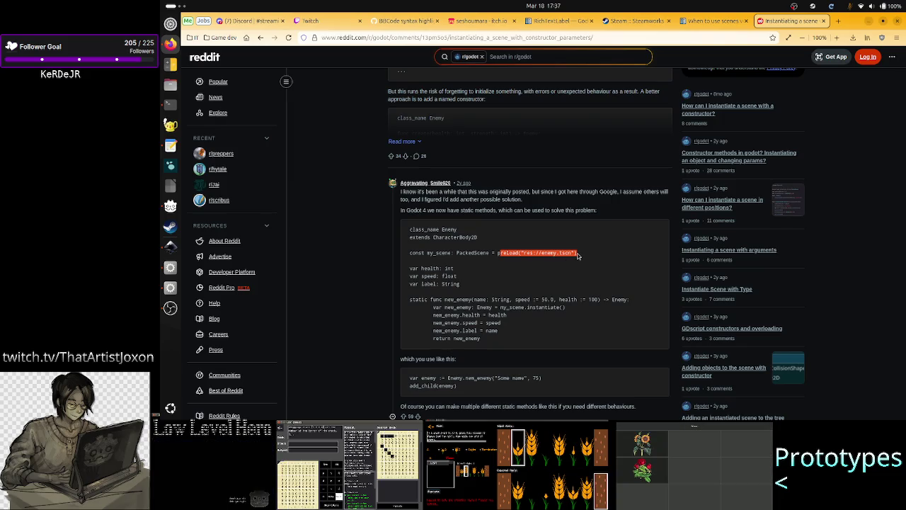
double_click(416, 300)
drag(446, 299, 473, 298)
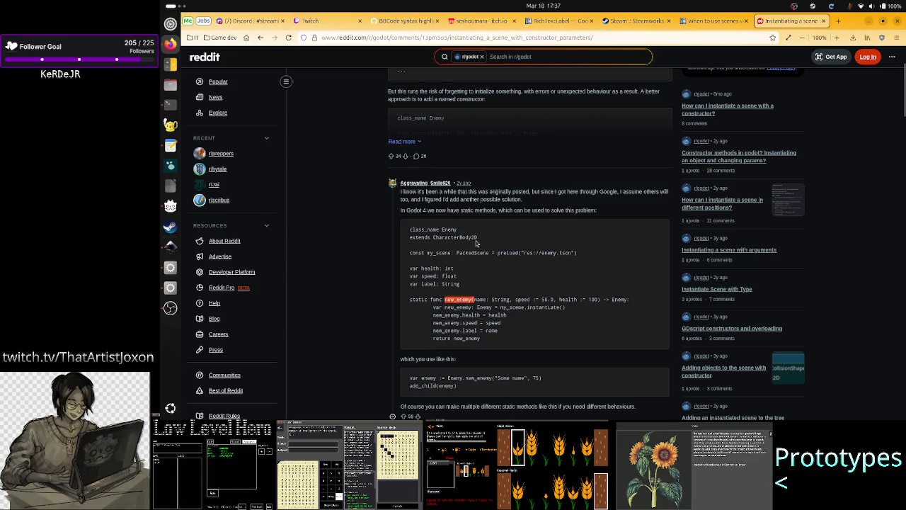
mouse_move(582, 252)
mouse_down()
mouse_move(409, 253)
mouse_move(578, 253)
mouse_up()
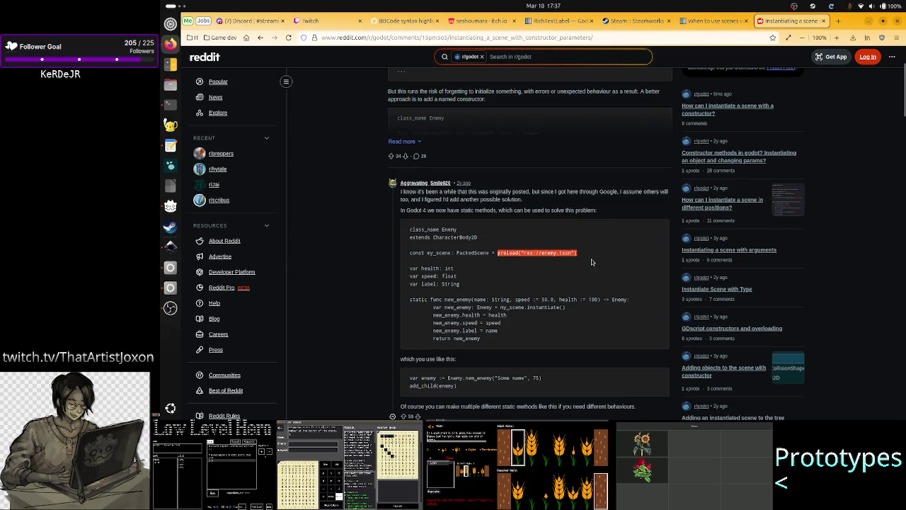
click(592, 262)
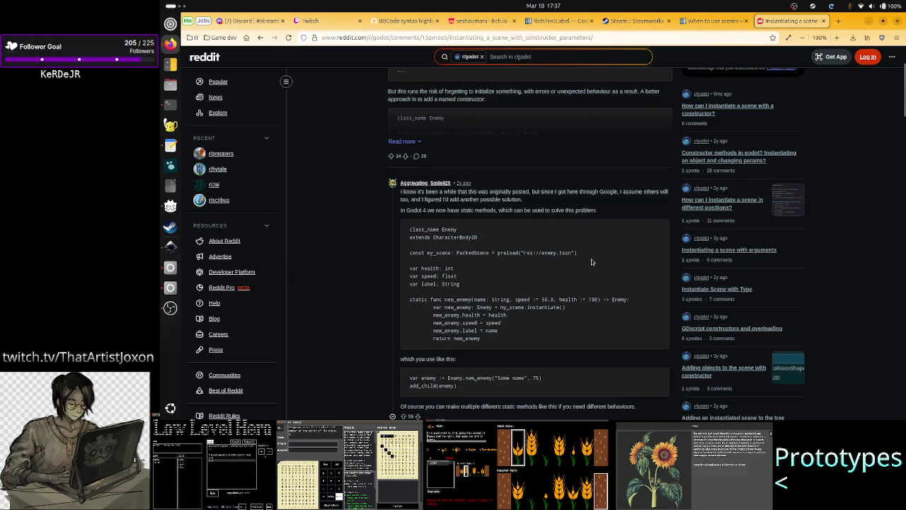
double_click(620, 300)
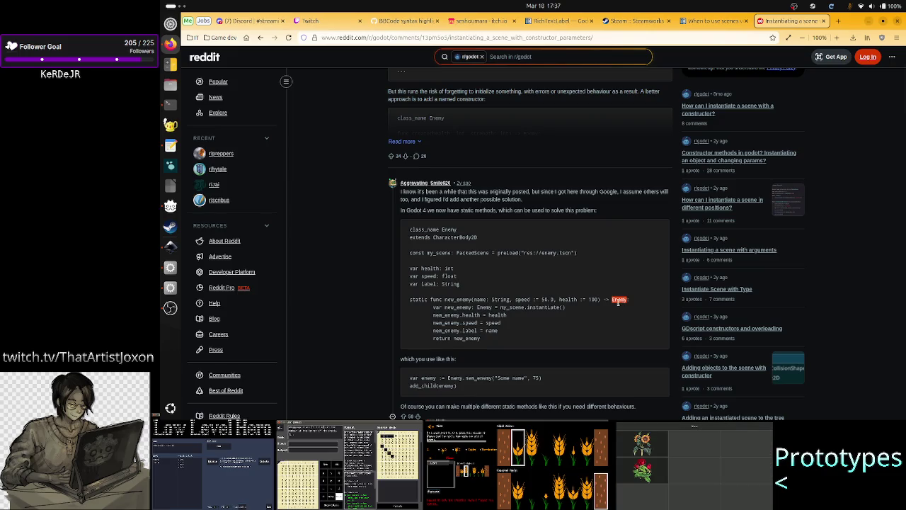
click(618, 306)
double_click(619, 302)
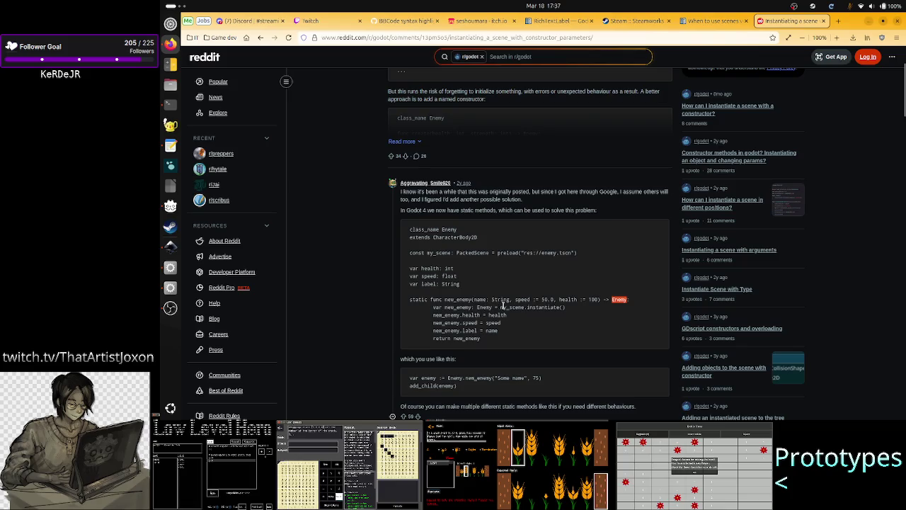
drag(448, 307, 573, 308)
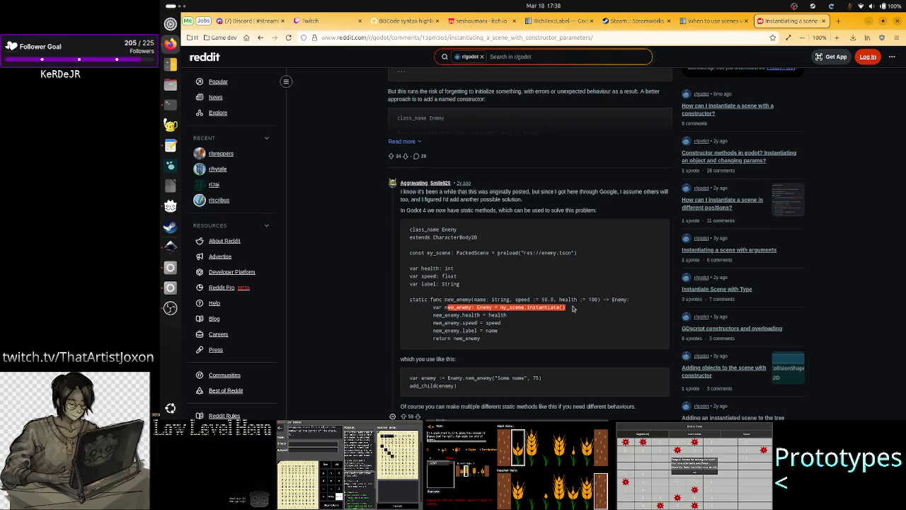
click(573, 308)
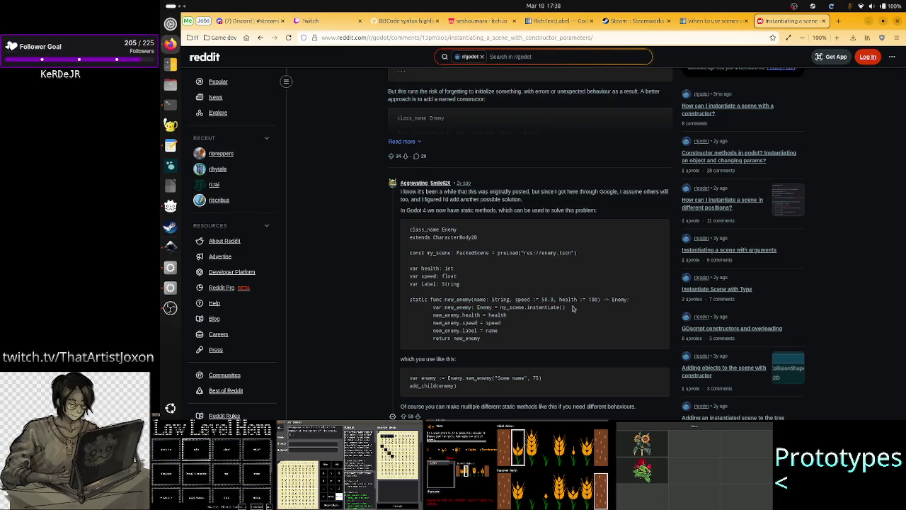
mouse_move(442, 323)
mouse_down()
mouse_move(500, 323)
mouse_move(508, 337)
mouse_up()
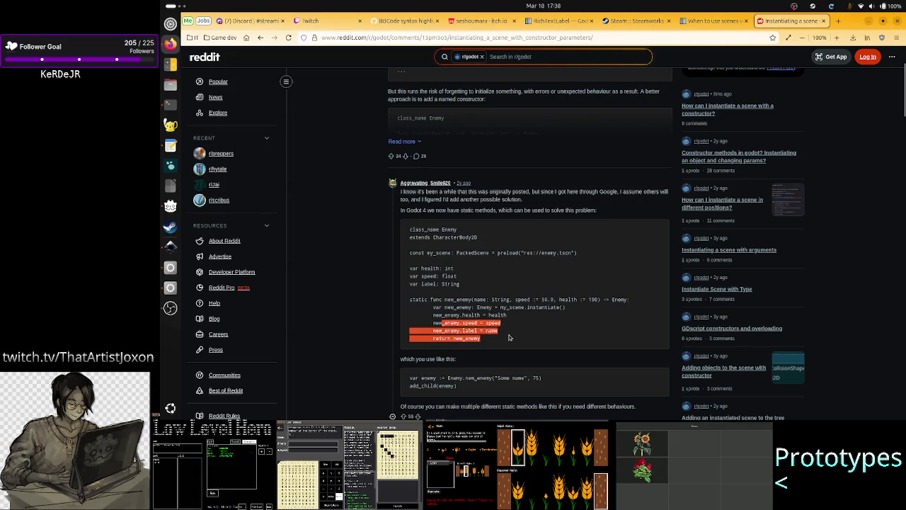
click(517, 324)
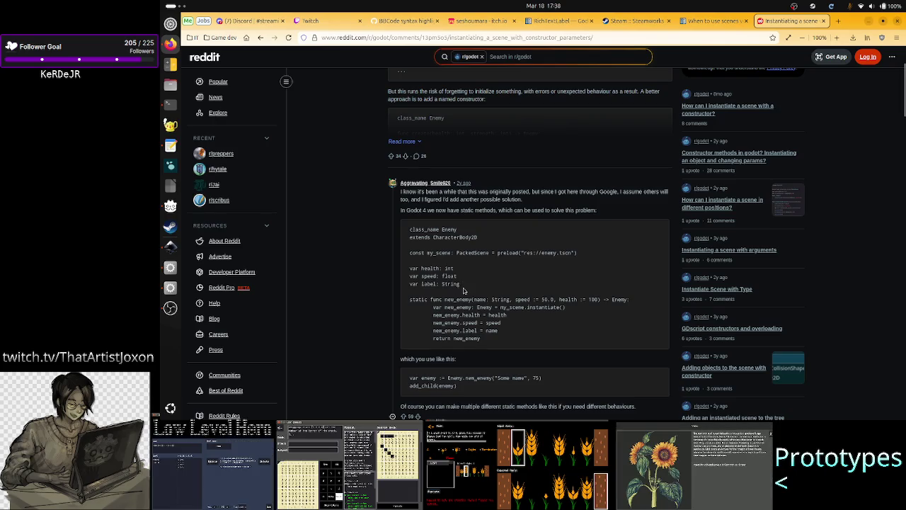
drag(464, 290, 407, 267)
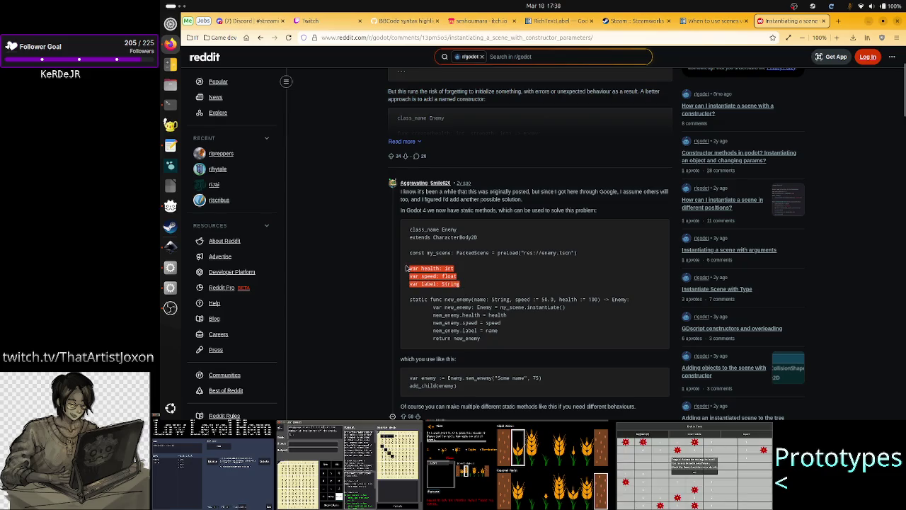
click(476, 272)
mouse_move(432, 307)
mouse_down()
mouse_move(495, 325)
mouse_move(496, 339)
mouse_up()
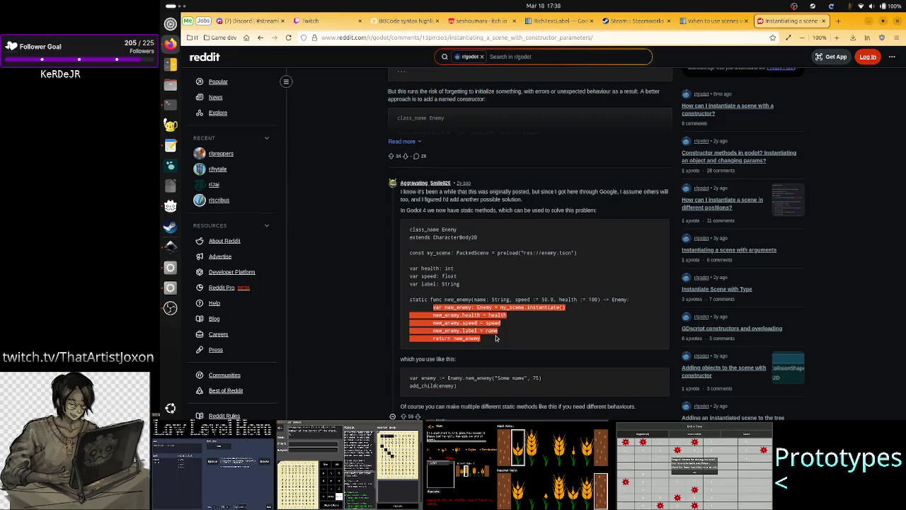
click(526, 317)
double_click(537, 307)
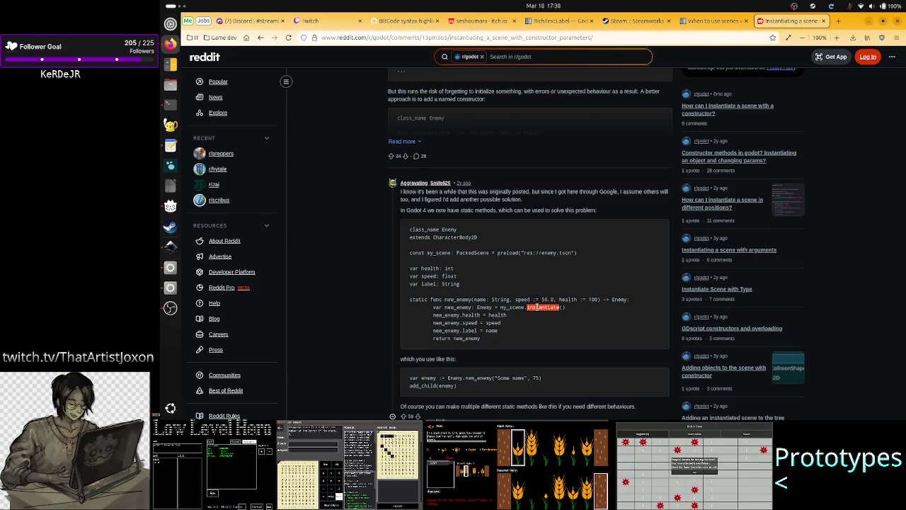
click(533, 326)
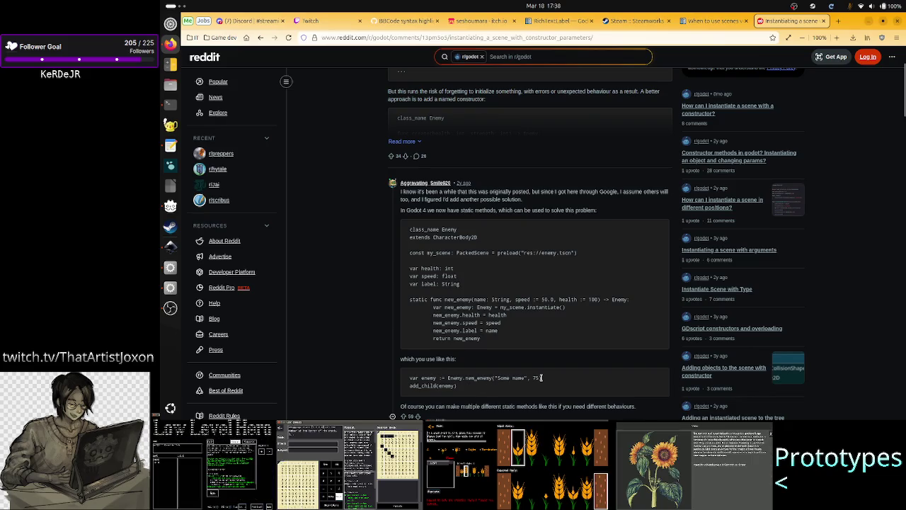
drag(423, 386, 457, 393)
Step: Return to the Godot editor, then bring OBS Studio to the front
key(alt+Tab)
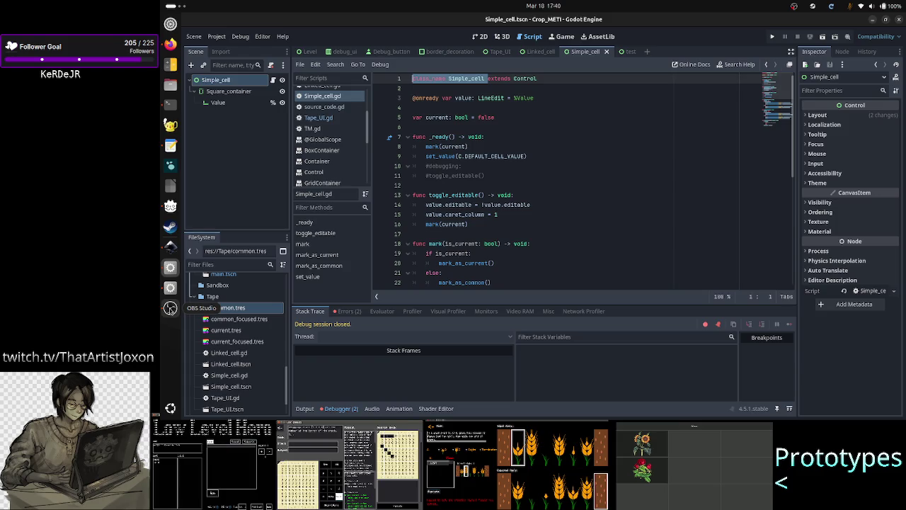
click(170, 308)
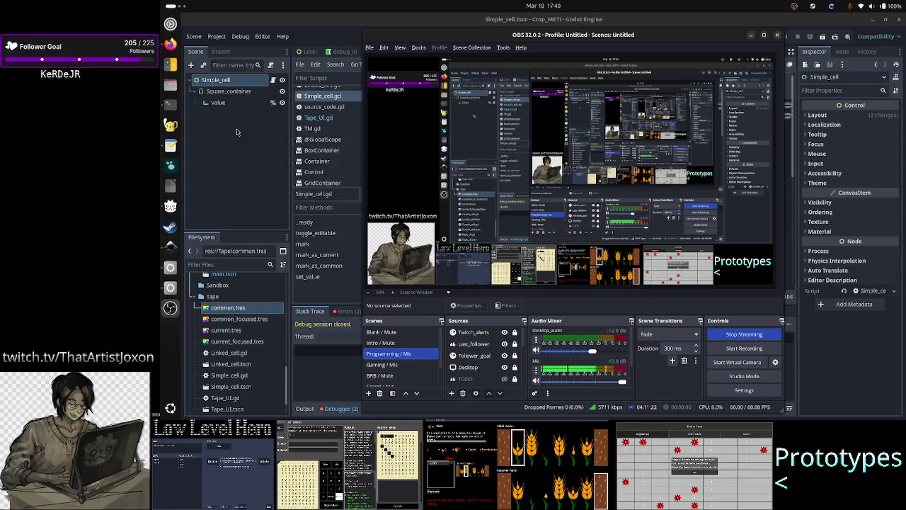
Step: Show the terminal tab running top with per-process CPU and memory use
click(169, 105)
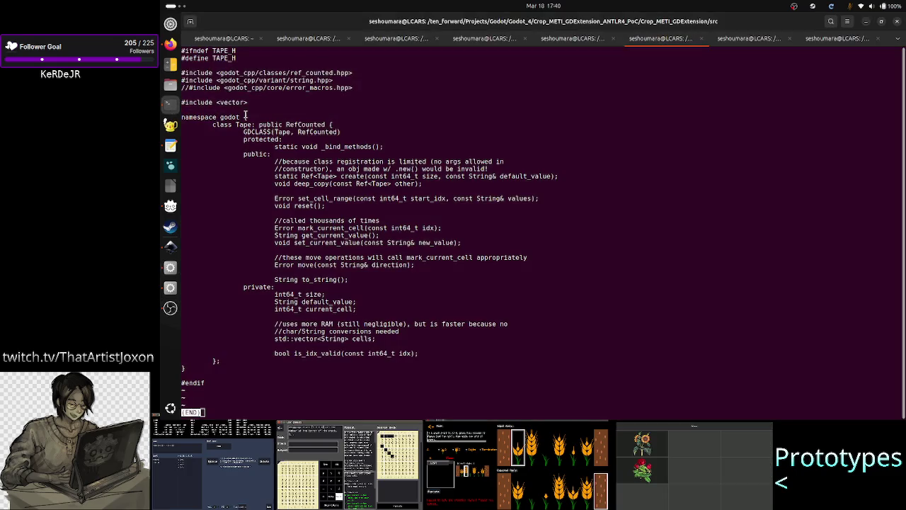
click(238, 39)
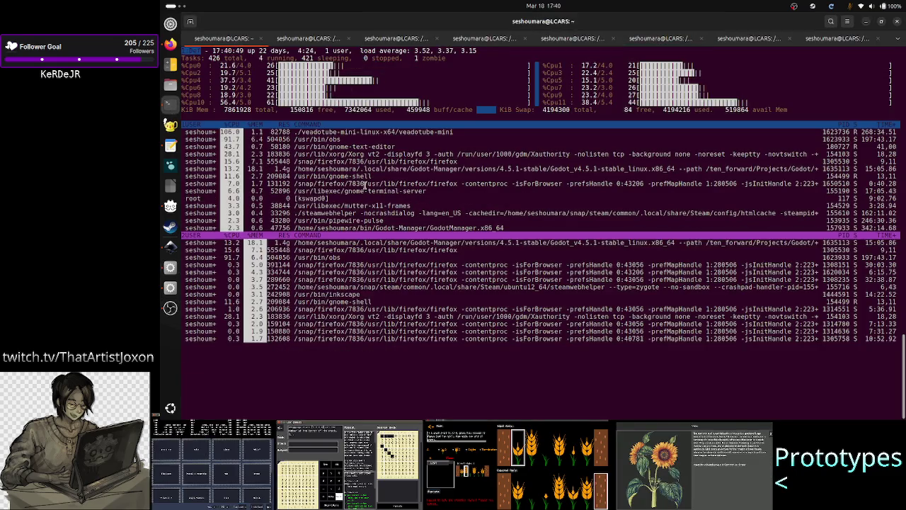